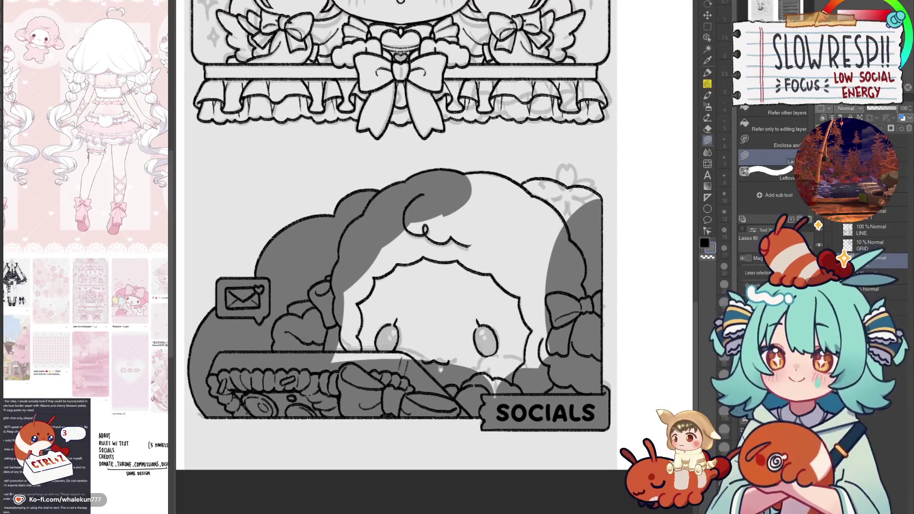
Step: Lasso-fill the top of the SOCIALS panel's fluffy shape dark grey
{"action": "mouse_move", "coordinate": [321, 393]}
{"action": "left_mouse_down"}
{"action": "mouse_move", "coordinate": [564, 422]}
{"action": "mouse_move", "coordinate": [499, 143]}
{"action": "left_mouse_up"}
{"action": "scroll", "coordinate": [473, 245], "scroll_direction": "up", "scroll_amount": 2}
{"action": "scroll", "coordinate": [447, 290], "scroll_direction": "up", "scroll_amount": 2}
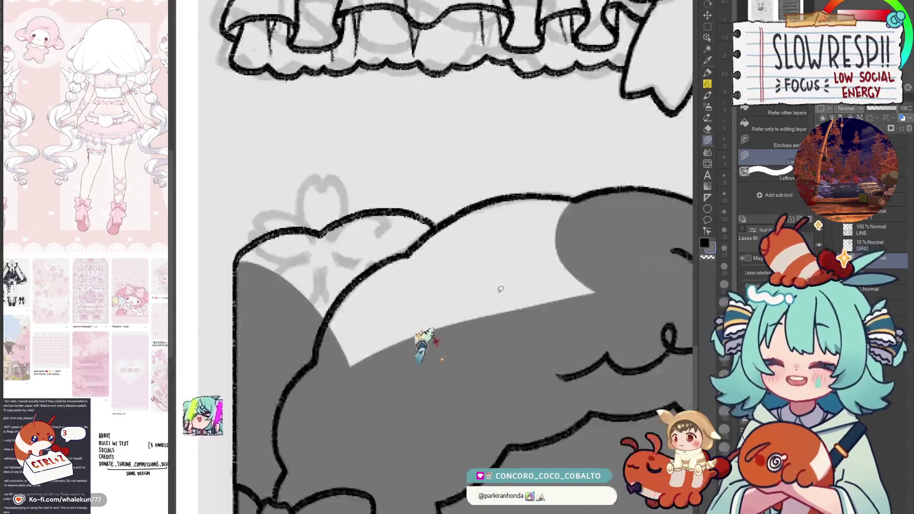
{"action": "scroll", "coordinate": [418, 346], "scroll_direction": "up", "scroll_amount": 1}
{"action": "scroll", "coordinate": [397, 408], "scroll_direction": "up", "scroll_amount": 1}
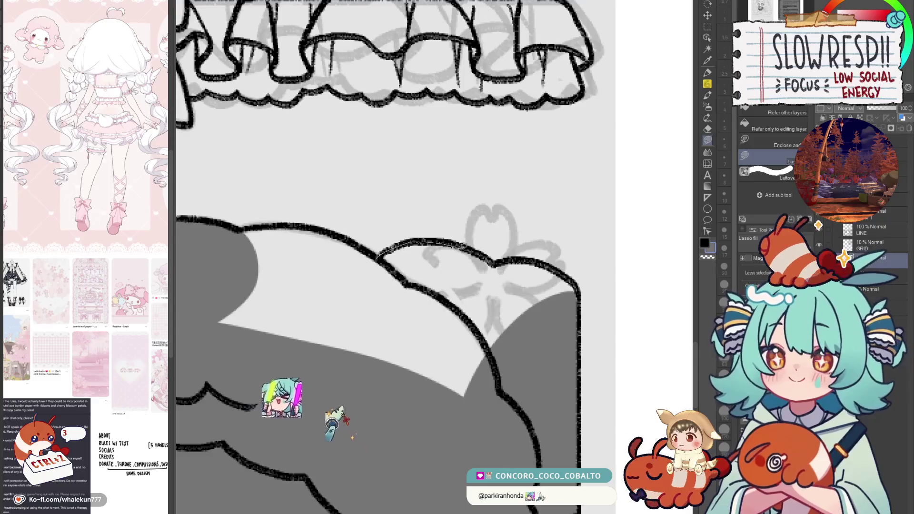
Step: Close the light gaps under the blossom outline and the remaining patch with grey
{"action": "left_click_drag", "start_coordinate": [404, 243], "coordinate": [355, 352]}
{"action": "mouse_move", "coordinate": [488, 269]}
{"action": "left_mouse_down"}
{"action": "mouse_move", "coordinate": [503, 259]}
{"action": "mouse_move", "coordinate": [518, 317]}
{"action": "left_mouse_up"}
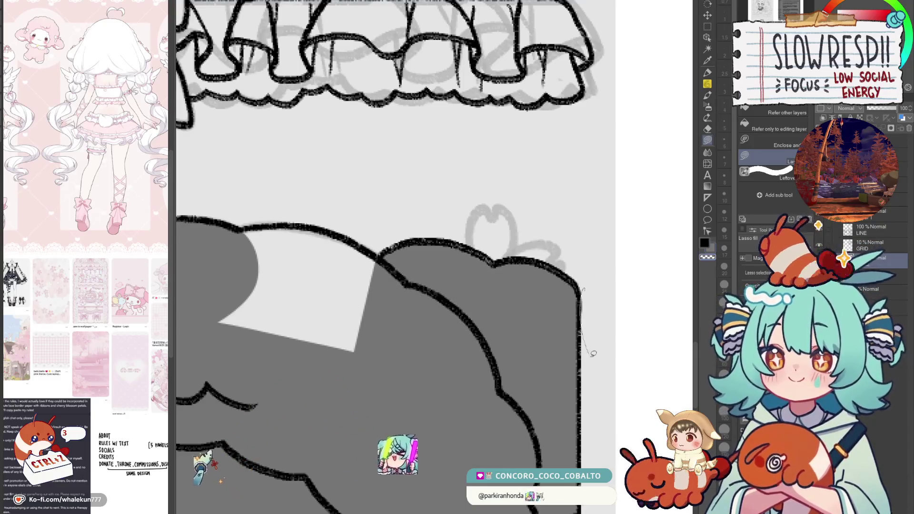
{"action": "scroll", "coordinate": [509, 347], "scroll_direction": "left", "scroll_amount": 3}
{"action": "mouse_move", "coordinate": [412, 238]}
{"action": "left_mouse_down"}
{"action": "mouse_move", "coordinate": [440, 232]}
{"action": "mouse_move", "coordinate": [417, 224]}
{"action": "left_mouse_up"}
{"action": "scroll", "coordinate": [491, 288], "scroll_direction": "down", "scroll_amount": 5}
{"action": "scroll", "coordinate": [492, 288], "scroll_direction": "up", "scroll_amount": 3}
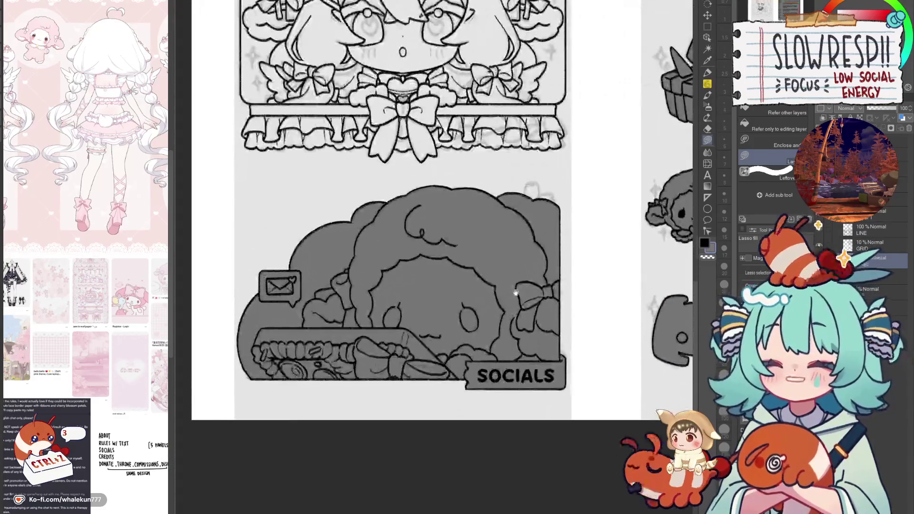
{"action": "scroll", "coordinate": [610, 306], "scroll_direction": "down", "scroll_amount": 3}
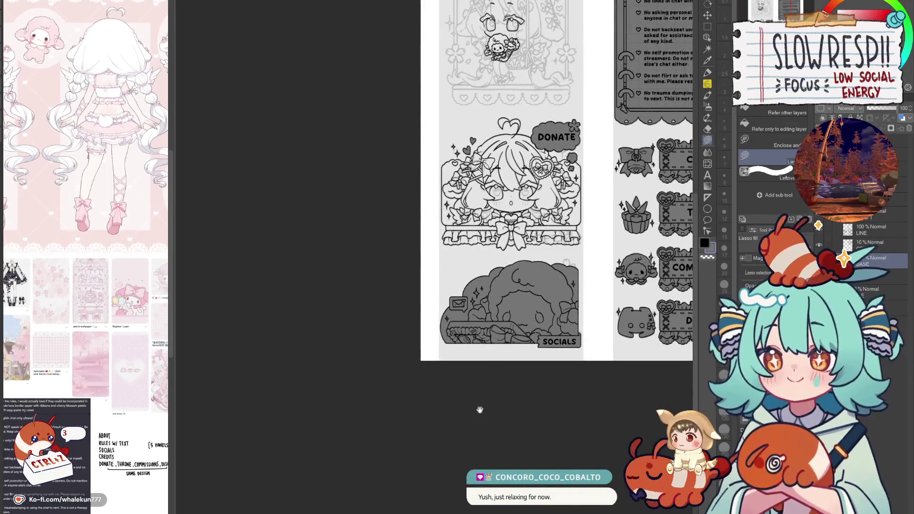
Step: Shade the left side of the hair and bows dark grey with Lasso Fill
{"action": "scroll", "coordinate": [480, 410], "scroll_direction": "up", "scroll_amount": 3}
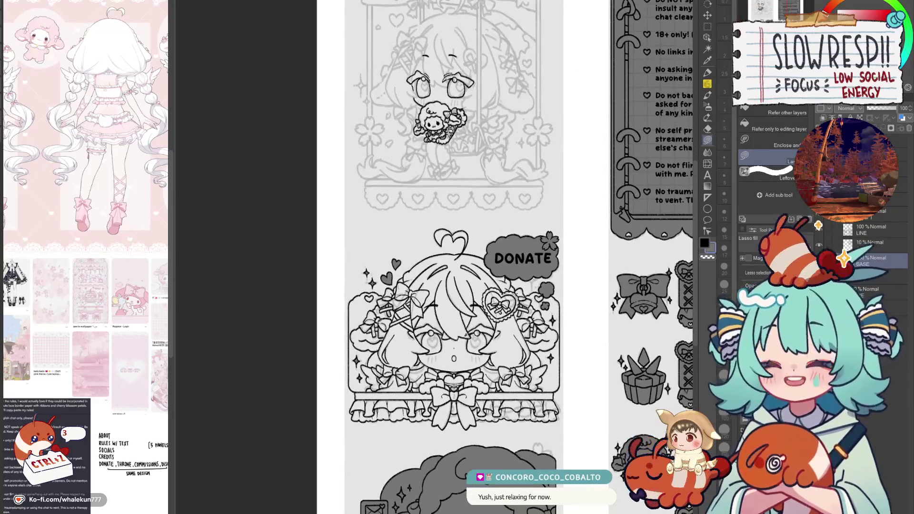
{"action": "scroll", "coordinate": [499, 318], "scroll_direction": "up", "scroll_amount": 2}
{"action": "scroll", "coordinate": [499, 317], "scroll_direction": "up", "scroll_amount": 2}
{"action": "scroll", "coordinate": [499, 318], "scroll_direction": "up", "scroll_amount": 3}
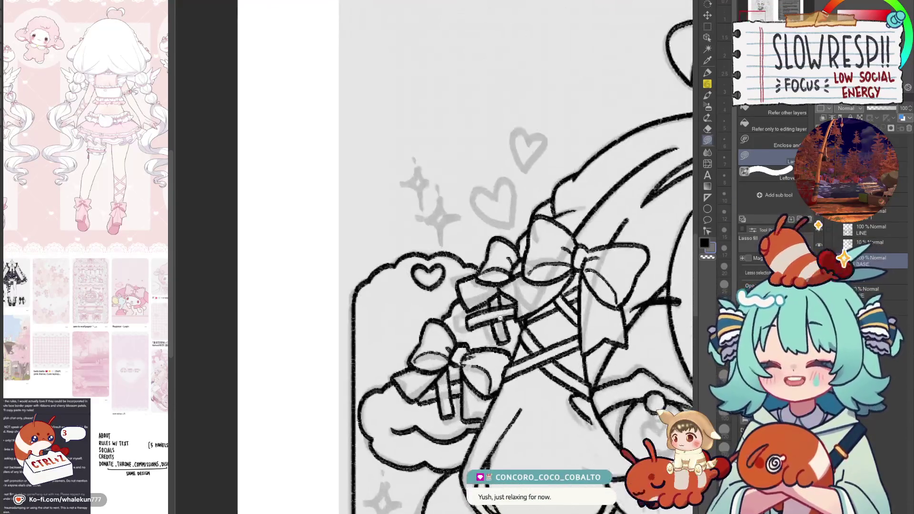
{"action": "scroll", "coordinate": [545, 284], "scroll_direction": "up", "scroll_amount": 3}
{"action": "left_click_drag", "start_coordinate": [648, 216], "coordinate": [554, 291]}
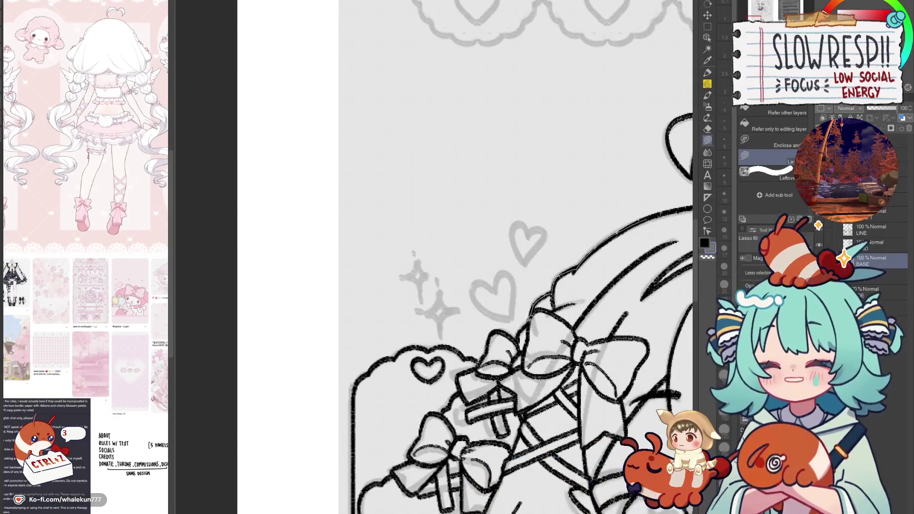
{"action": "left_click_drag", "start_coordinate": [519, 333], "coordinate": [644, 408]}
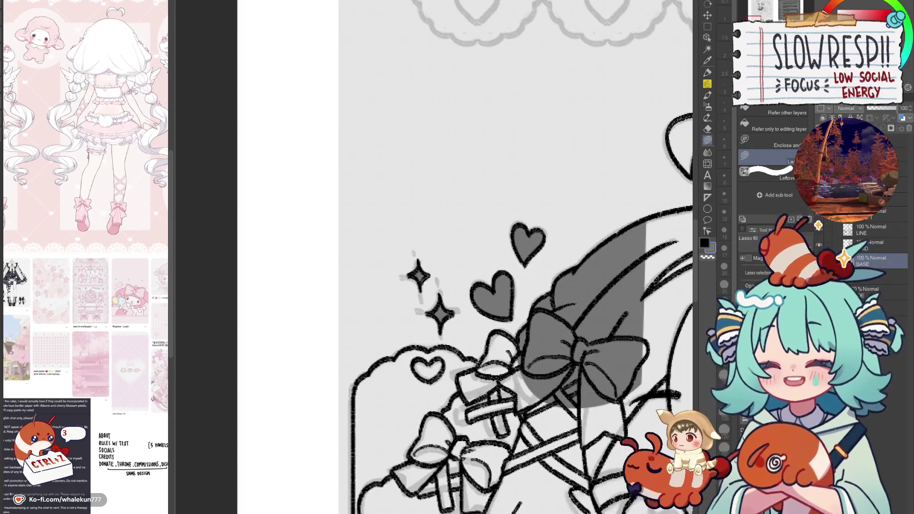
{"action": "left_click_drag", "start_coordinate": [524, 333], "coordinate": [555, 302]}
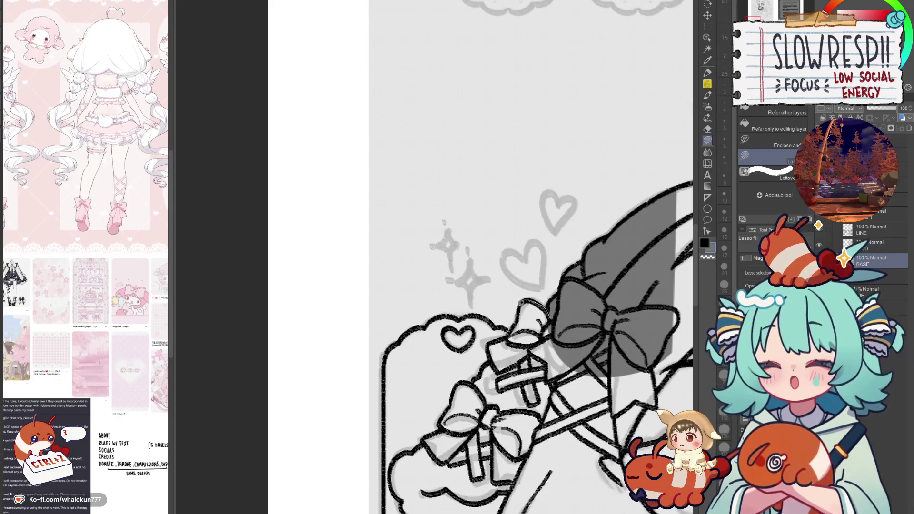
{"action": "mouse_move", "coordinate": [518, 324]}
{"action": "left_mouse_down"}
{"action": "mouse_move", "coordinate": [504, 333]}
{"action": "mouse_move", "coordinate": [559, 291]}
{"action": "mouse_move", "coordinate": [560, 277]}
{"action": "left_mouse_up"}
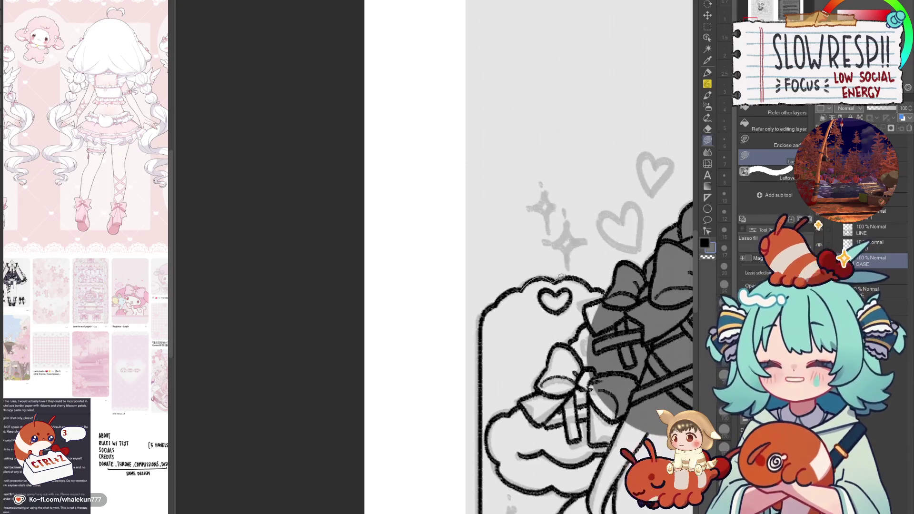
{"action": "left_click_drag", "start_coordinate": [608, 333], "coordinate": [603, 277]}
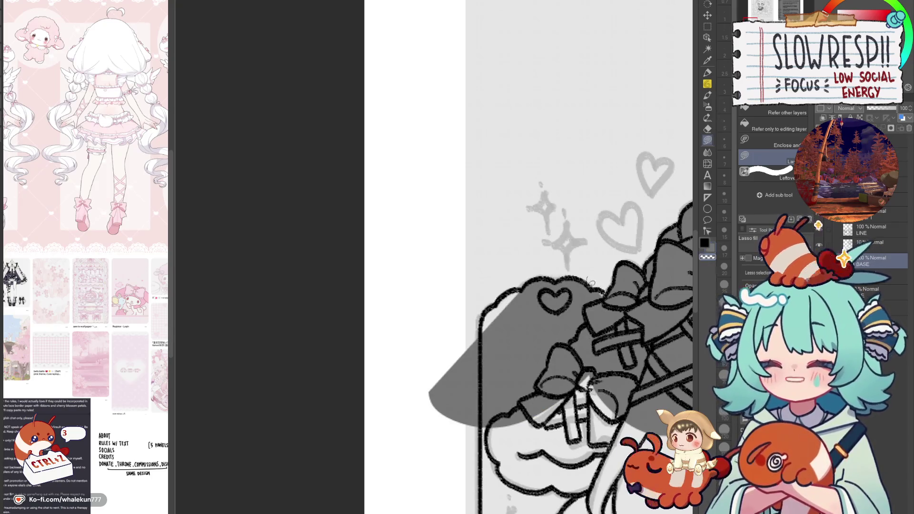
Step: Clear the small heart with transparent colour, fill the light patch grey, undo the stray corner fill
{"action": "key", "text": "x"}
{"action": "key", "text": "c"}
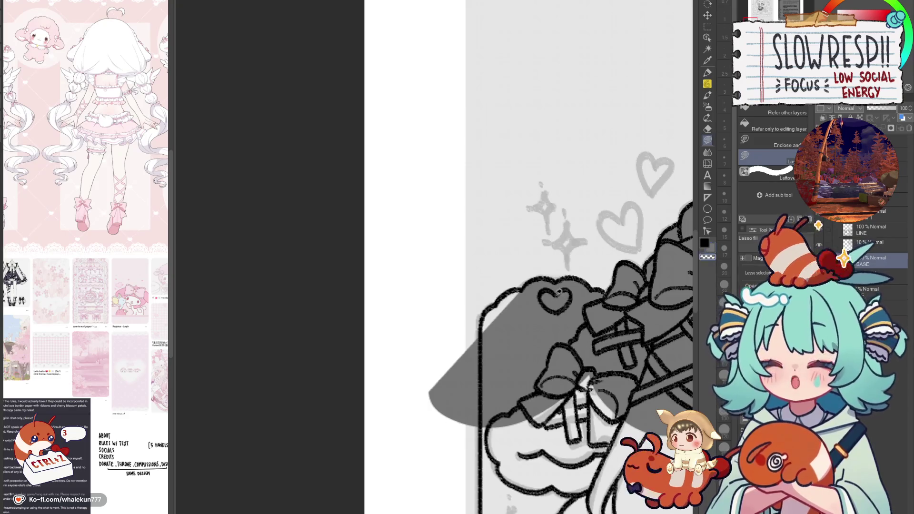
{"action": "left_click_drag", "start_coordinate": [561, 291], "coordinate": [563, 286]}
{"action": "key", "text": "c"}
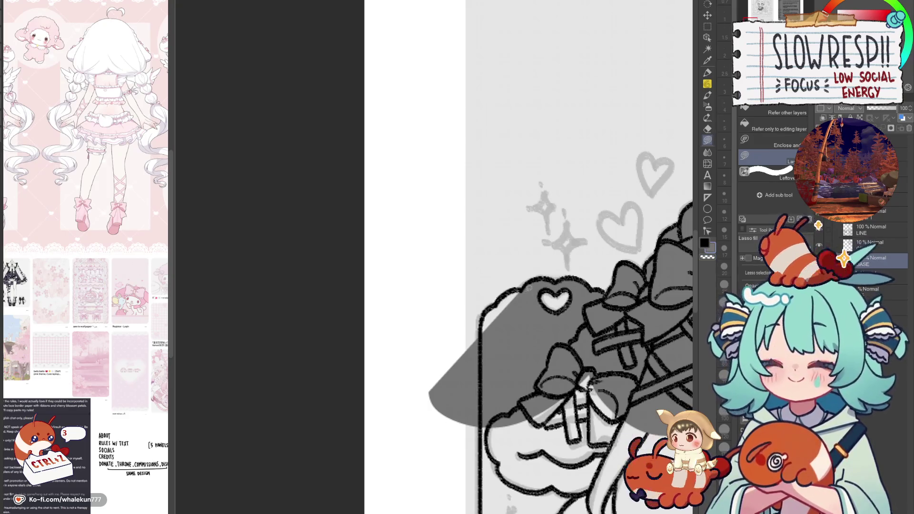
{"action": "mouse_move", "coordinate": [505, 293]}
{"action": "left_mouse_down"}
{"action": "mouse_move", "coordinate": [481, 350]}
{"action": "mouse_move", "coordinate": [506, 284]}
{"action": "mouse_move", "coordinate": [431, 318]}
{"action": "mouse_move", "coordinate": [490, 431]}
{"action": "mouse_move", "coordinate": [494, 170]}
{"action": "mouse_move", "coordinate": [563, 236]}
{"action": "mouse_move", "coordinate": [521, 457]}
{"action": "mouse_move", "coordinate": [500, 457]}
{"action": "mouse_move", "coordinate": [477, 336]}
{"action": "mouse_move", "coordinate": [478, 365]}
{"action": "mouse_move", "coordinate": [510, 295]}
{"action": "left_mouse_up"}
{"action": "key", "text": "ctrl+z"}
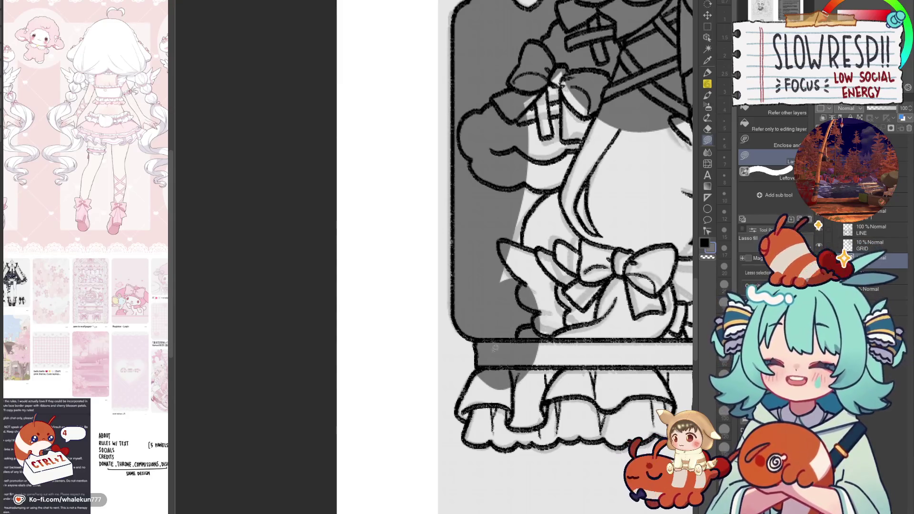
Step: Undo the stray corner mark and shade the lower-left skirt ruffles dark grey
{"action": "key", "text": "ctrl+z"}
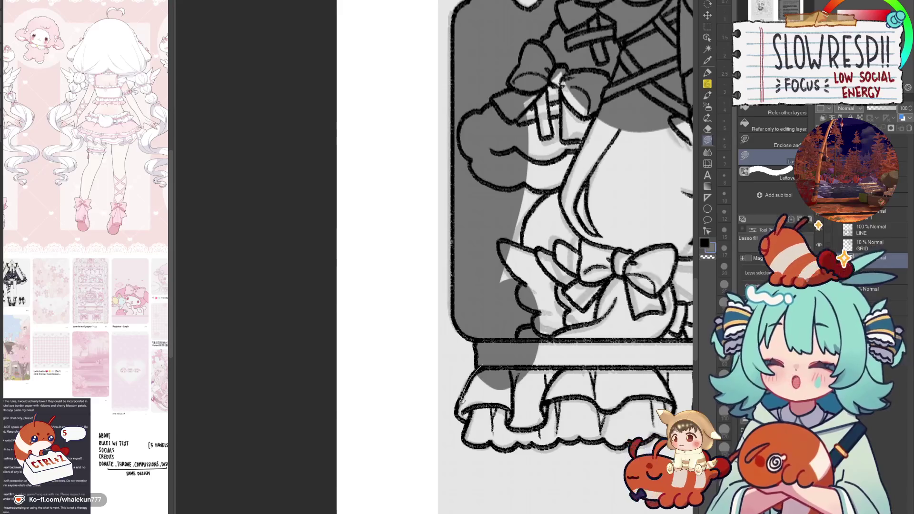
{"action": "left_click_drag", "start_coordinate": [466, 419], "coordinate": [522, 343]}
{"action": "mouse_move", "coordinate": [494, 441]}
{"action": "left_mouse_down"}
{"action": "mouse_move", "coordinate": [472, 374]}
{"action": "mouse_move", "coordinate": [492, 281]}
{"action": "left_mouse_up"}
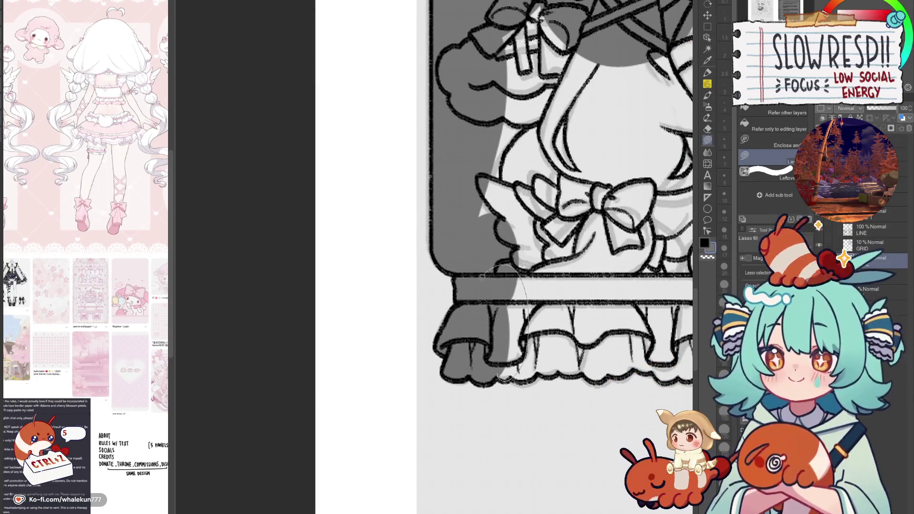
{"action": "left_click_drag", "start_coordinate": [501, 371], "coordinate": [520, 376]}
{"action": "mouse_move", "coordinate": [550, 336]}
{"action": "left_mouse_down"}
{"action": "mouse_move", "coordinate": [499, 373]}
{"action": "mouse_move", "coordinate": [523, 283]}
{"action": "left_mouse_up"}
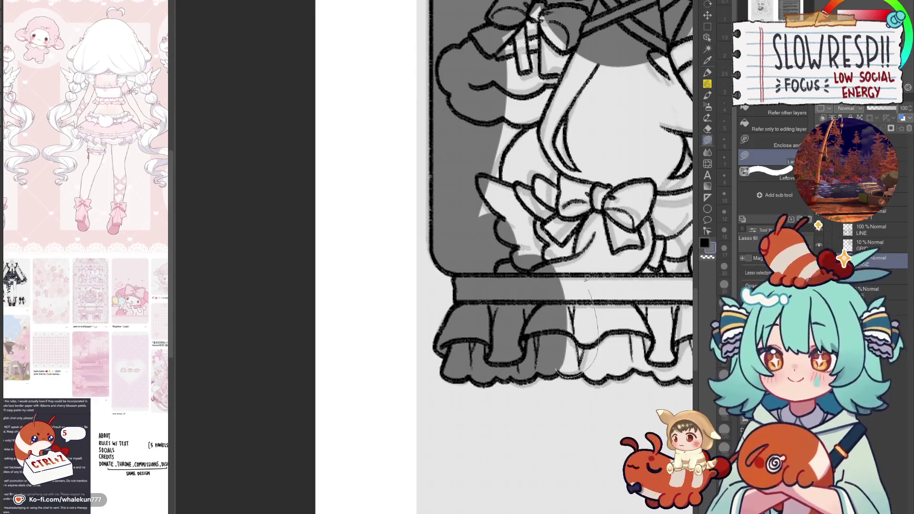
Step: Extend the grey ruffle shading further right, then fit the whole layout in view
{"action": "left_click_drag", "start_coordinate": [560, 366], "coordinate": [552, 269]}
{"action": "left_click_drag", "start_coordinate": [588, 366], "coordinate": [614, 278]}
{"action": "mouse_move", "coordinate": [619, 370]}
{"action": "left_mouse_down"}
{"action": "mouse_move", "coordinate": [637, 335]}
{"action": "mouse_move", "coordinate": [525, 344]}
{"action": "mouse_move", "coordinate": [526, 330]}
{"action": "left_mouse_up"}
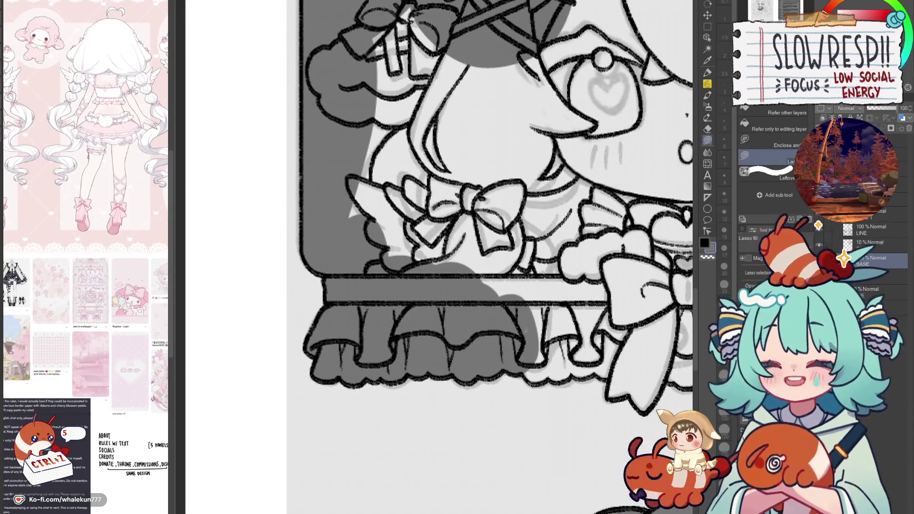
{"action": "left_click_drag", "start_coordinate": [526, 373], "coordinate": [548, 307]}
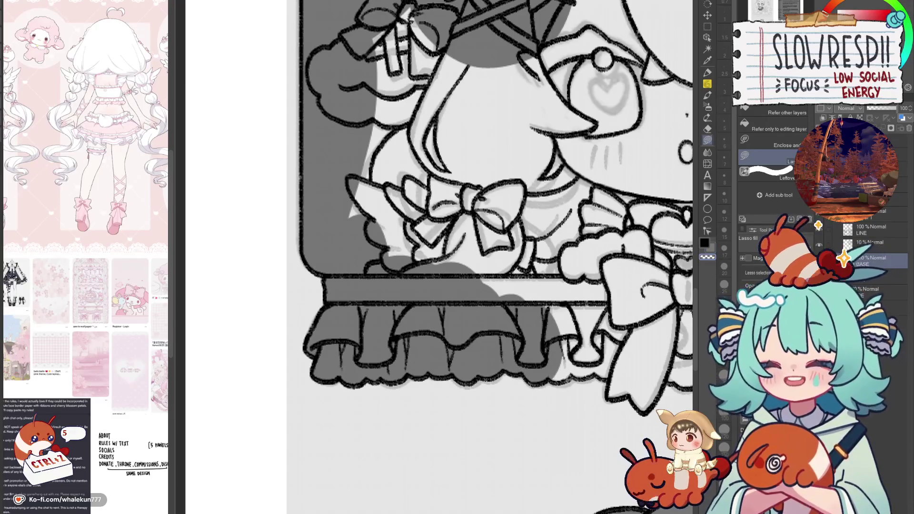
{"action": "left_click_drag", "start_coordinate": [548, 374], "coordinate": [555, 298]}
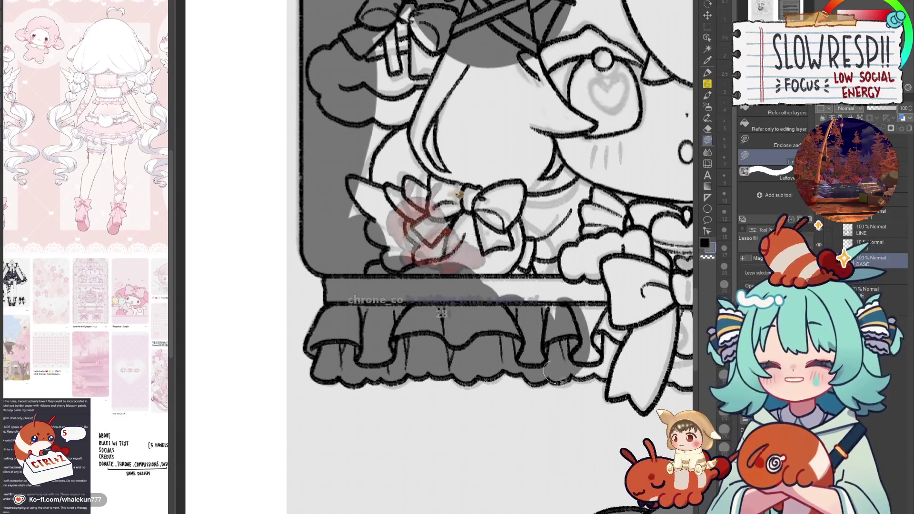
{"action": "mouse_move", "coordinate": [523, 376]}
{"action": "left_mouse_down"}
{"action": "mouse_move", "coordinate": [558, 355]}
{"action": "mouse_move", "coordinate": [563, 310]}
{"action": "left_mouse_up"}
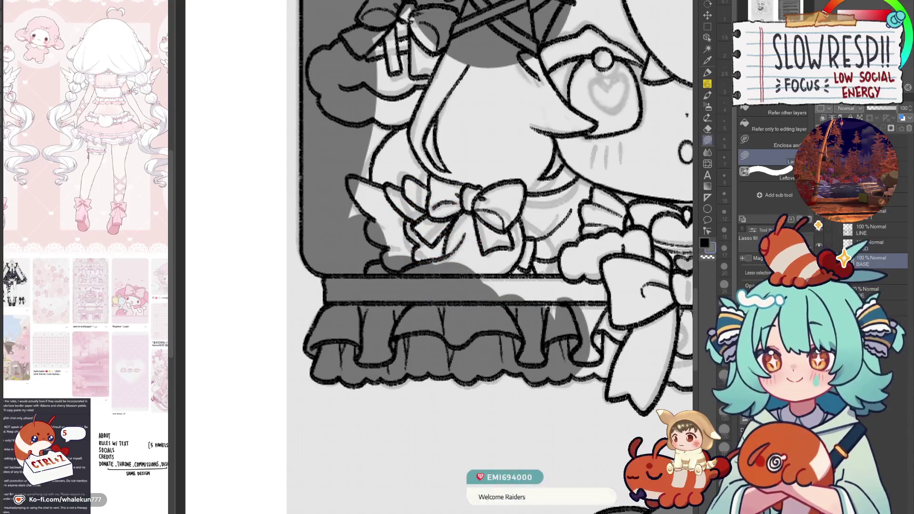
{"action": "key", "text": "ctrl+0"}
{"action": "left_click_drag", "start_coordinate": [423, 140], "coordinate": [416, 139]}
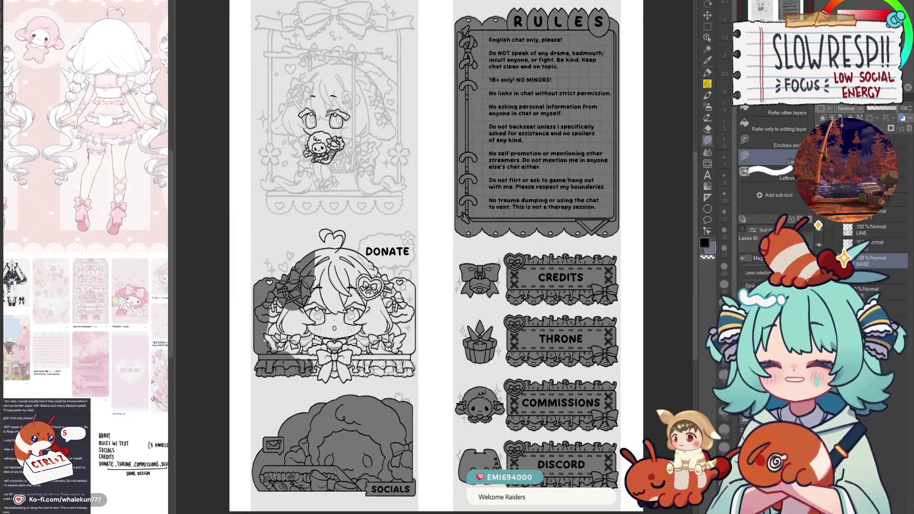
Step: Fill the area beside the chest bow, its left ribbon tail and the space behind it grey
{"action": "scroll", "coordinate": [281, 395], "scroll_direction": "up", "scroll_amount": 5}
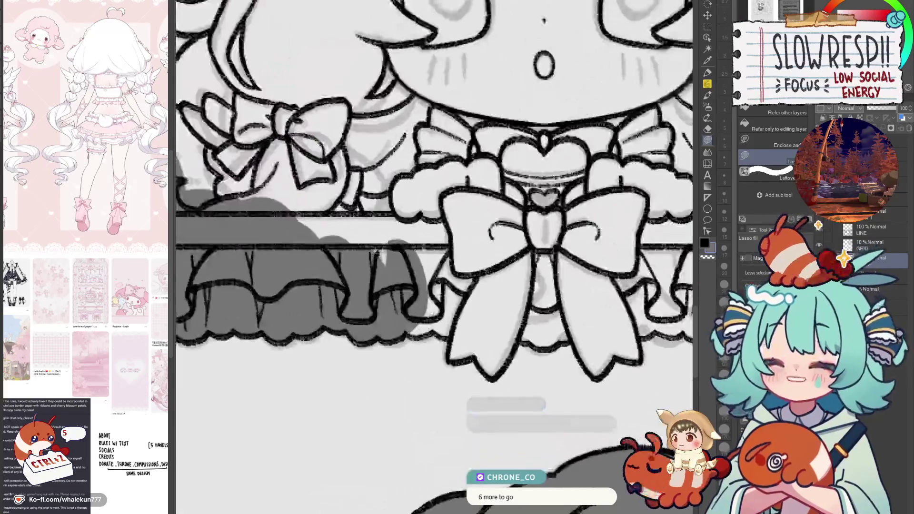
{"action": "left_click_drag", "start_coordinate": [442, 328], "coordinate": [467, 262]}
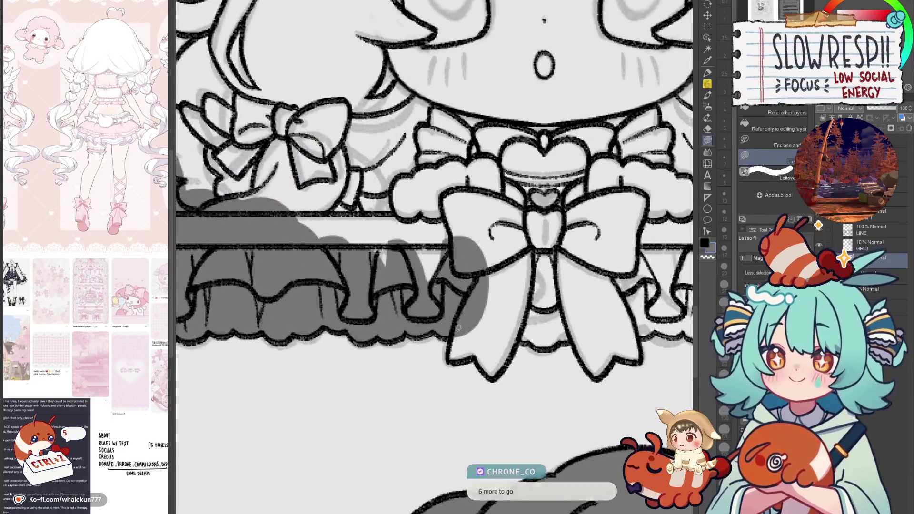
{"action": "mouse_move", "coordinate": [469, 364]}
{"action": "left_mouse_down"}
{"action": "mouse_move", "coordinate": [460, 327]}
{"action": "mouse_move", "coordinate": [481, 409]}
{"action": "left_mouse_up"}
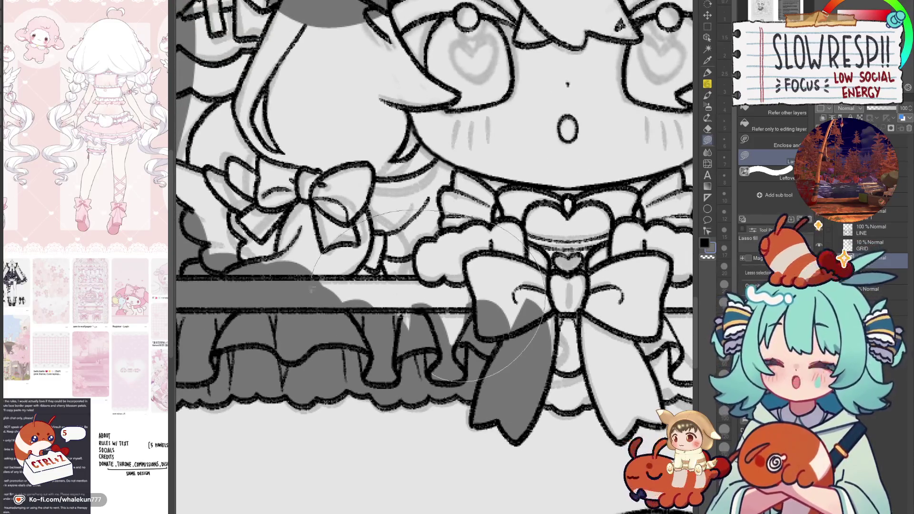
{"action": "left_click_drag", "start_coordinate": [490, 365], "coordinate": [488, 296]}
{"action": "scroll", "coordinate": [488, 296], "scroll_direction": "down", "scroll_amount": 5}
{"action": "scroll", "coordinate": [488, 296], "scroll_direction": "up", "scroll_amount": 1}
{"action": "scroll", "coordinate": [488, 296], "scroll_direction": "up", "scroll_amount": 1}
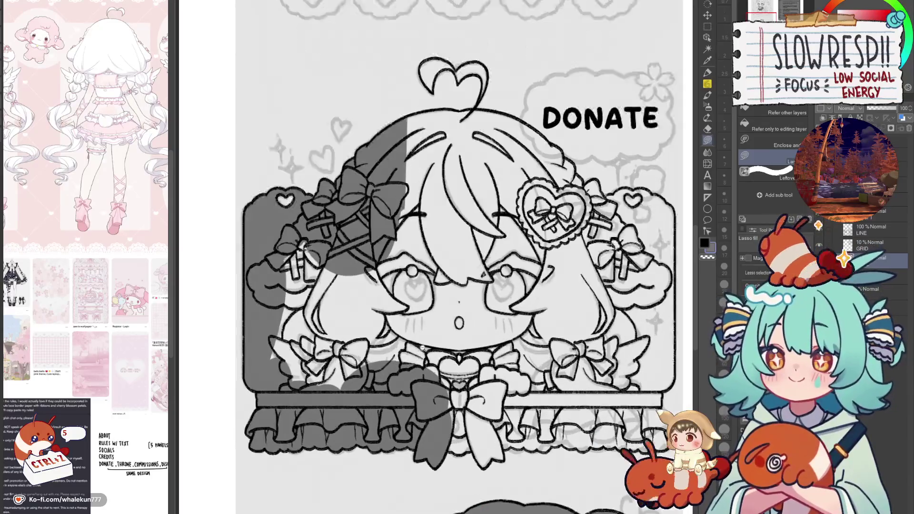
{"action": "scroll", "coordinate": [488, 296], "scroll_direction": "up", "scroll_amount": 1}
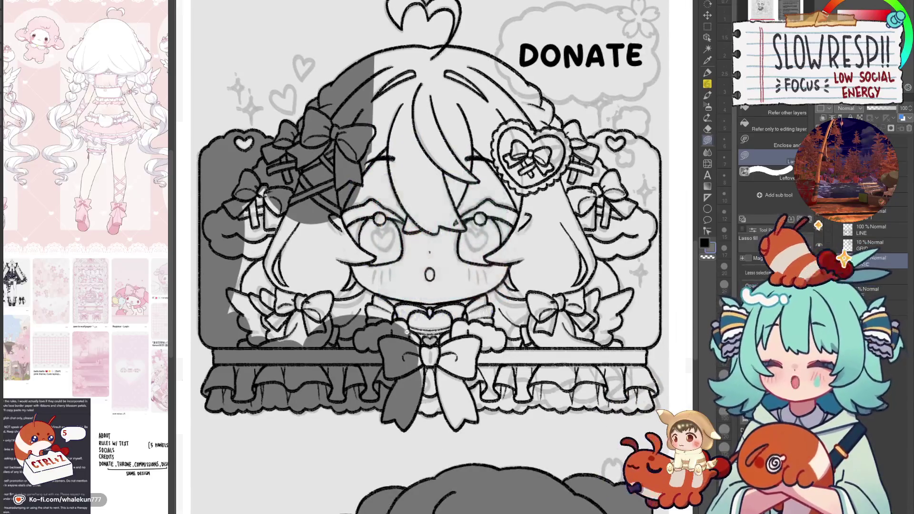
{"action": "scroll", "coordinate": [489, 422], "scroll_direction": "up", "scroll_amount": 1}
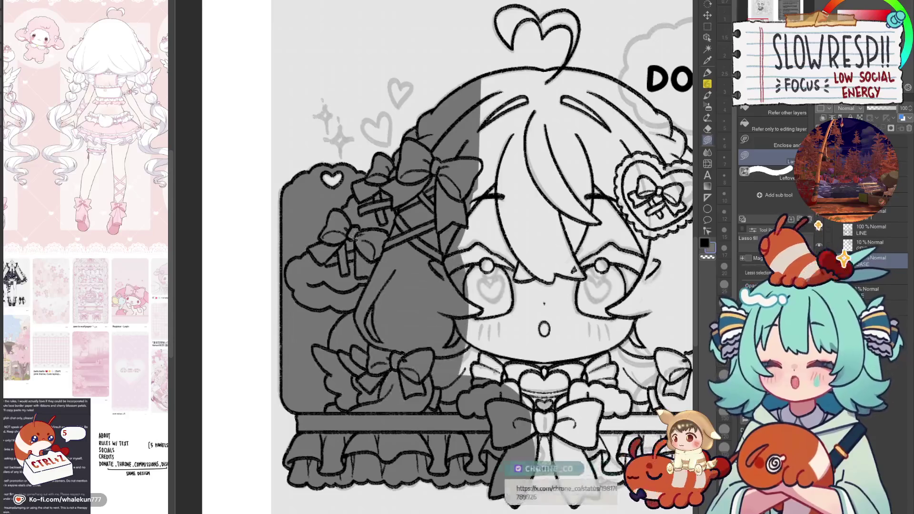
{"action": "left_click_drag", "start_coordinate": [511, 372], "coordinate": [460, 380]}
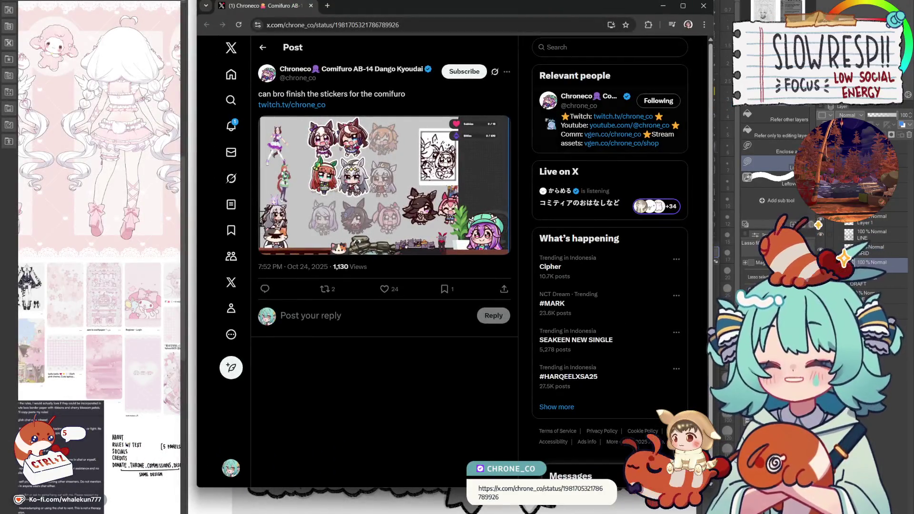
Step: View the X post's sticker sheet image full-size in a widened browser, then return to the canvas
{"action": "left_click", "coordinate": [383, 185]}
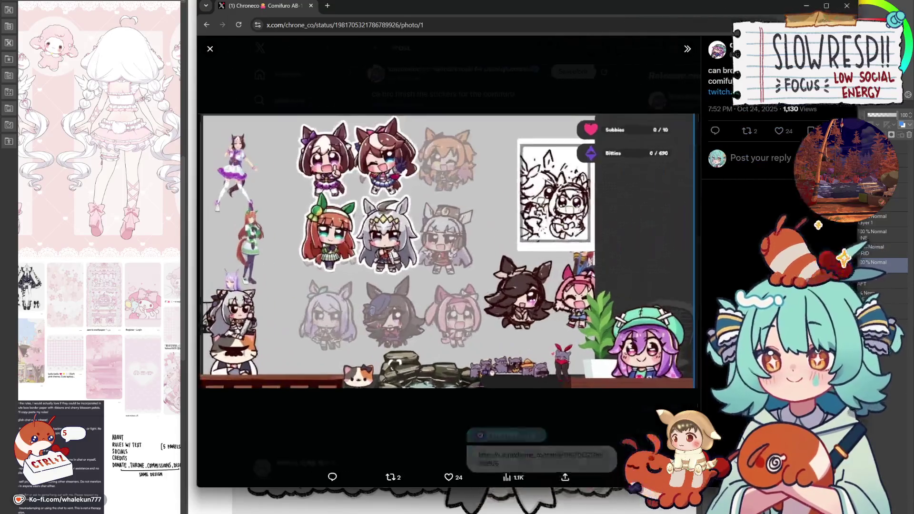
{"action": "left_click_drag", "start_coordinate": [561, 10], "coordinate": [427, 18]}
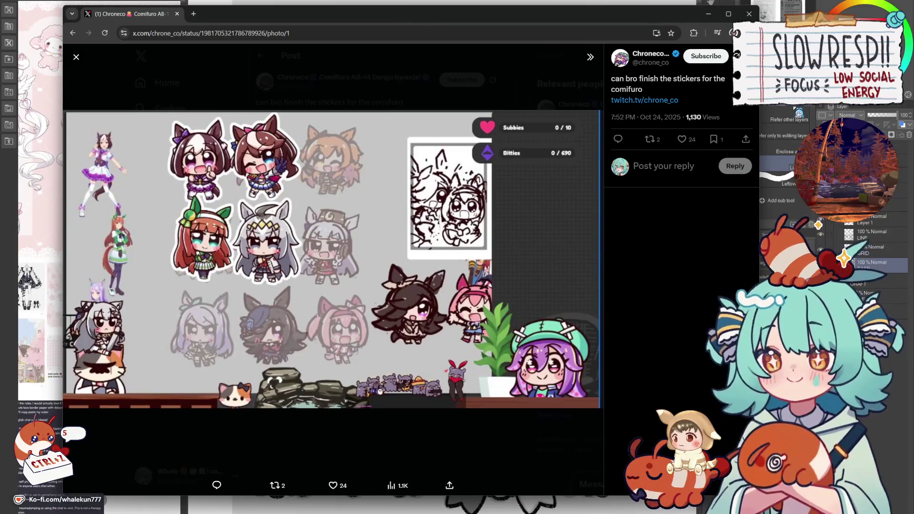
{"action": "left_click_drag", "start_coordinate": [759, 238], "coordinate": [827, 238]}
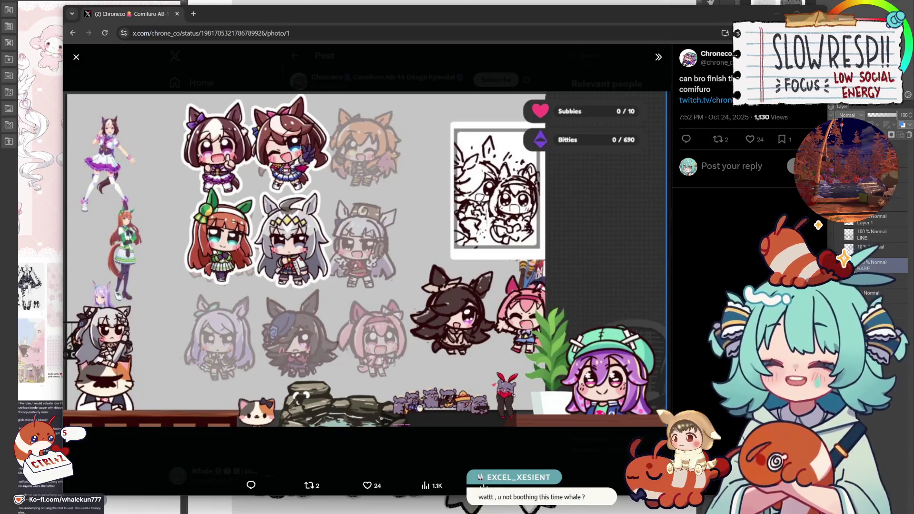
{"action": "key", "text": "alt+Tab"}
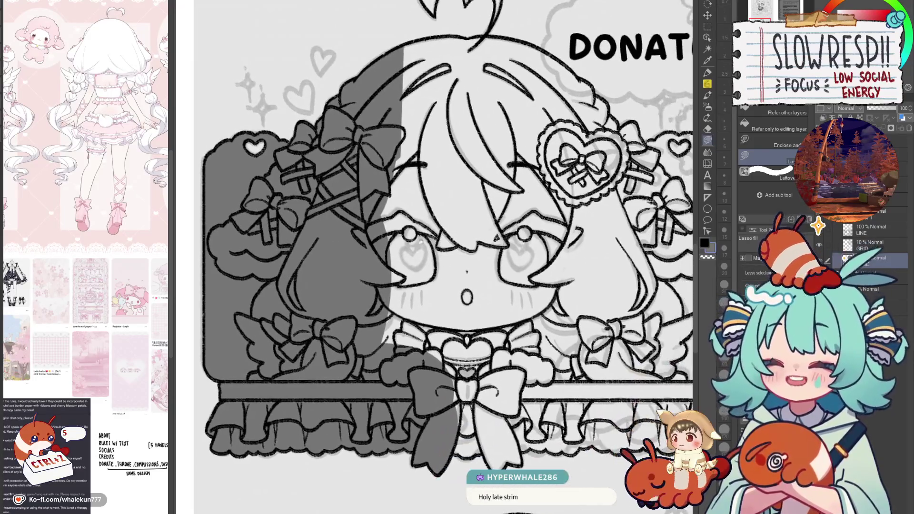
Step: Fill the face area, the bow's upper right loop and the bow-frill gap dark grey
{"action": "mouse_move", "coordinate": [371, 155]}
{"action": "left_mouse_down"}
{"action": "mouse_move", "coordinate": [360, 341]}
{"action": "mouse_move", "coordinate": [528, 164]}
{"action": "left_mouse_up"}
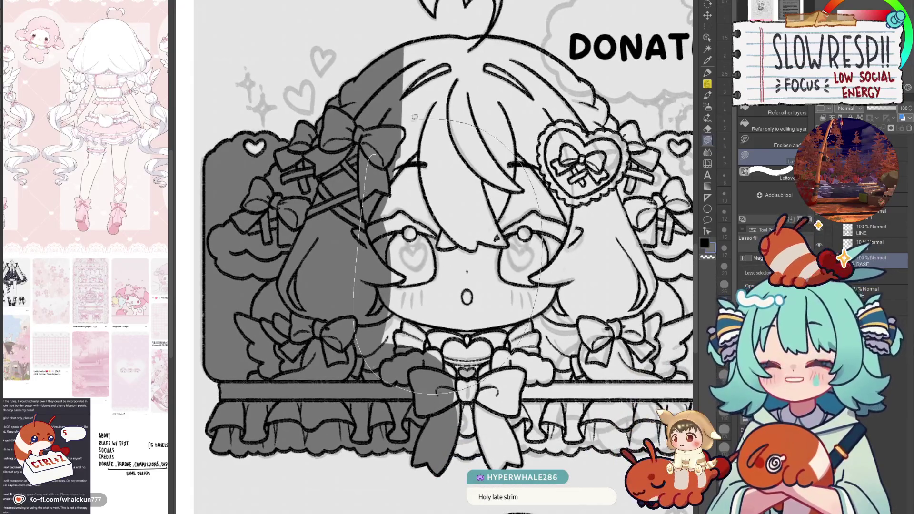
{"action": "scroll", "coordinate": [423, 284], "scroll_direction": "down", "scroll_amount": 5}
{"action": "scroll", "coordinate": [423, 284], "scroll_direction": "up", "scroll_amount": 3}
{"action": "mouse_move", "coordinate": [417, 257]}
{"action": "left_mouse_down"}
{"action": "mouse_move", "coordinate": [385, 264]}
{"action": "mouse_move", "coordinate": [455, 245]}
{"action": "mouse_move", "coordinate": [399, 223]}
{"action": "left_mouse_up"}
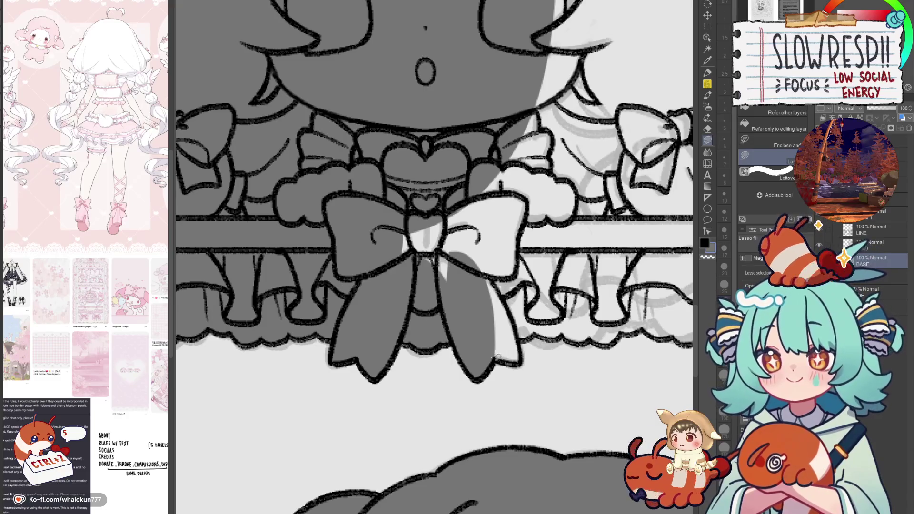
{"action": "left_click_drag", "start_coordinate": [495, 323], "coordinate": [383, 138]}
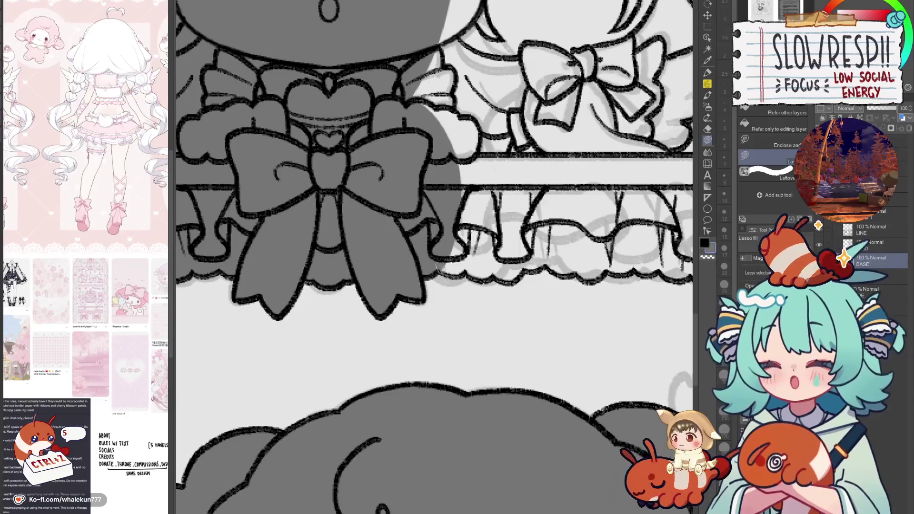
{"action": "mouse_move", "coordinate": [457, 260]}
{"action": "left_mouse_down"}
{"action": "mouse_move", "coordinate": [476, 157]}
{"action": "mouse_move", "coordinate": [514, 202]}
{"action": "mouse_move", "coordinate": [531, 266]}
{"action": "mouse_move", "coordinate": [522, 210]}
{"action": "mouse_move", "coordinate": [577, 269]}
{"action": "mouse_move", "coordinate": [415, 310]}
{"action": "mouse_move", "coordinate": [464, 305]}
{"action": "mouse_move", "coordinate": [530, 327]}
{"action": "mouse_move", "coordinate": [547, 324]}
{"action": "mouse_move", "coordinate": [588, 267]}
{"action": "mouse_move", "coordinate": [490, 288]}
{"action": "left_mouse_up"}
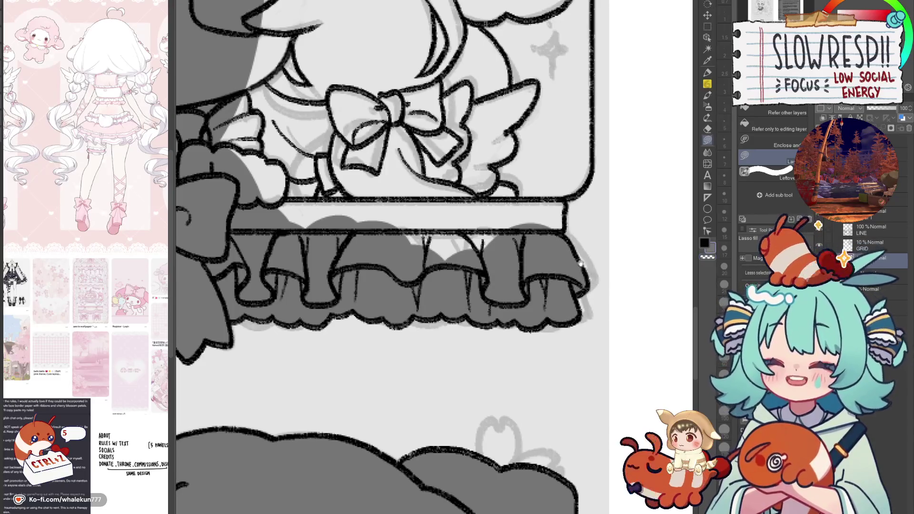
Step: Fill around the lower bow and the area left of it dark grey
{"action": "scroll", "coordinate": [588, 271], "scroll_direction": "up", "scroll_amount": 2}
{"action": "mouse_move", "coordinate": [584, 259]}
{"action": "left_mouse_down"}
{"action": "mouse_move", "coordinate": [580, 281]}
{"action": "mouse_move", "coordinate": [367, 333]}
{"action": "mouse_move", "coordinate": [333, 223]}
{"action": "left_mouse_up"}
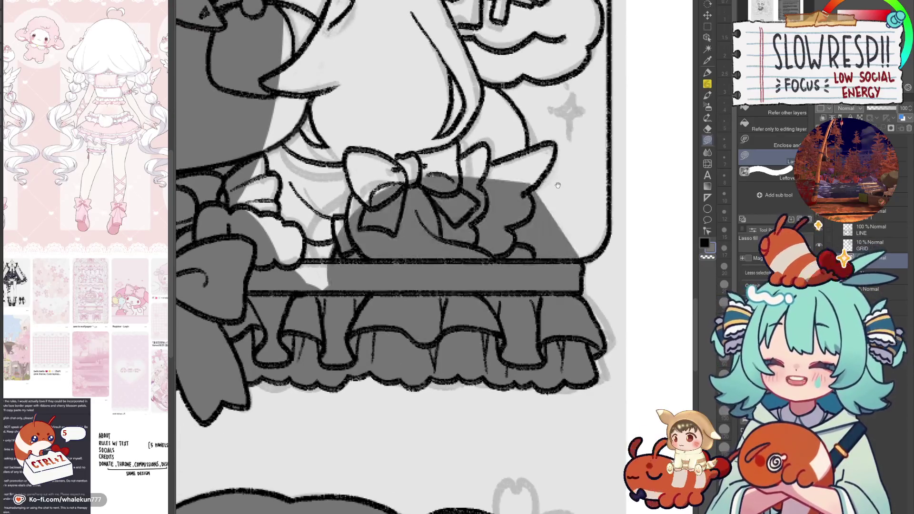
{"action": "scroll", "coordinate": [517, 280], "scroll_direction": "up", "scroll_amount": 2}
{"action": "mouse_move", "coordinate": [517, 280]}
{"action": "left_mouse_down"}
{"action": "mouse_move", "coordinate": [506, 153]}
{"action": "mouse_move", "coordinate": [519, 285]}
{"action": "left_mouse_up"}
{"action": "scroll", "coordinate": [553, 347], "scroll_direction": "down", "scroll_amount": 1}
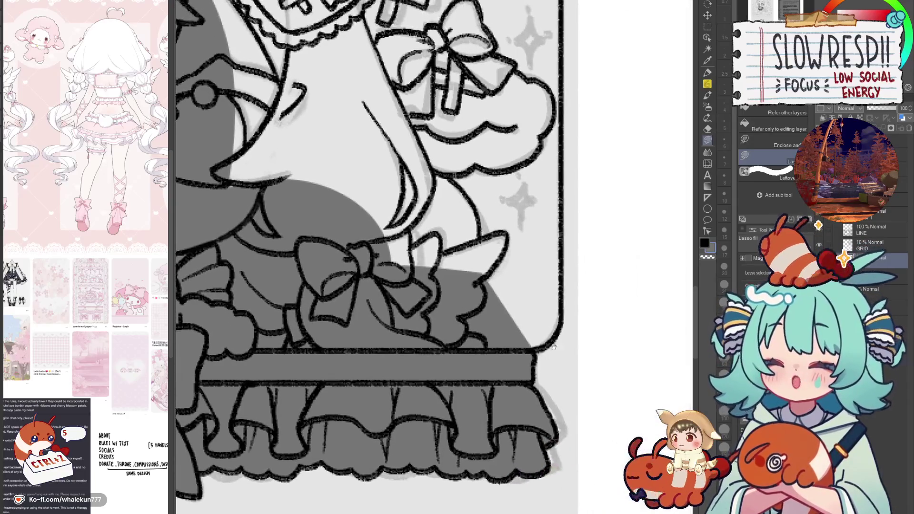
{"action": "scroll", "coordinate": [541, 329], "scroll_direction": "up", "scroll_amount": 1}
{"action": "scroll", "coordinate": [580, 303], "scroll_direction": "up", "scroll_amount": 1}
{"action": "scroll", "coordinate": [580, 303], "scroll_direction": "down", "scroll_amount": 1}
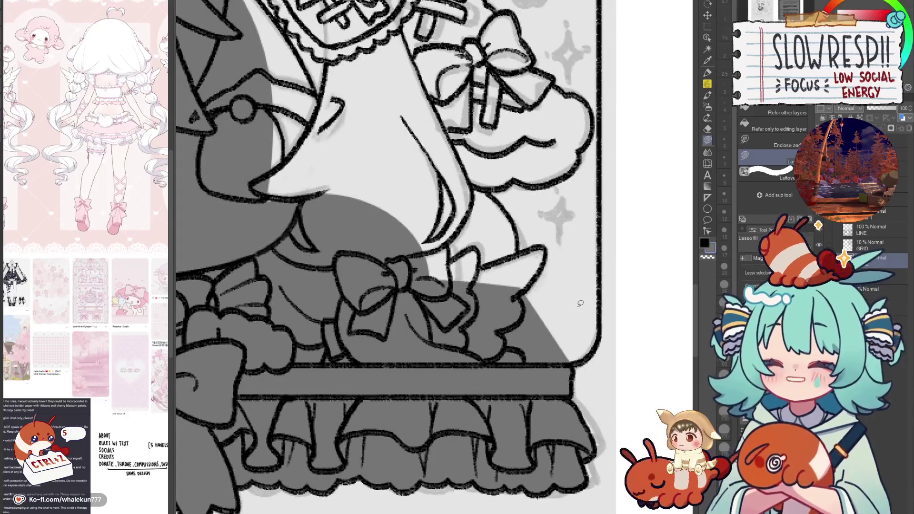
{"action": "scroll", "coordinate": [566, 311], "scroll_direction": "up", "scroll_amount": 1}
{"action": "scroll", "coordinate": [571, 314], "scroll_direction": "down", "scroll_amount": 1}
{"action": "scroll", "coordinate": [571, 314], "scroll_direction": "down", "scroll_amount": 1}
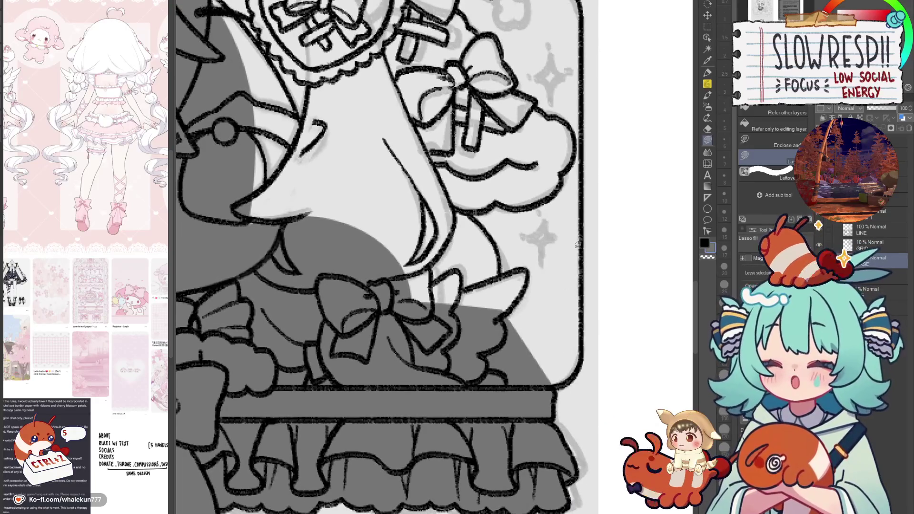
{"action": "scroll", "coordinate": [570, 268], "scroll_direction": "up", "scroll_amount": 1}
{"action": "scroll", "coordinate": [570, 268], "scroll_direction": "up", "scroll_amount": 1}
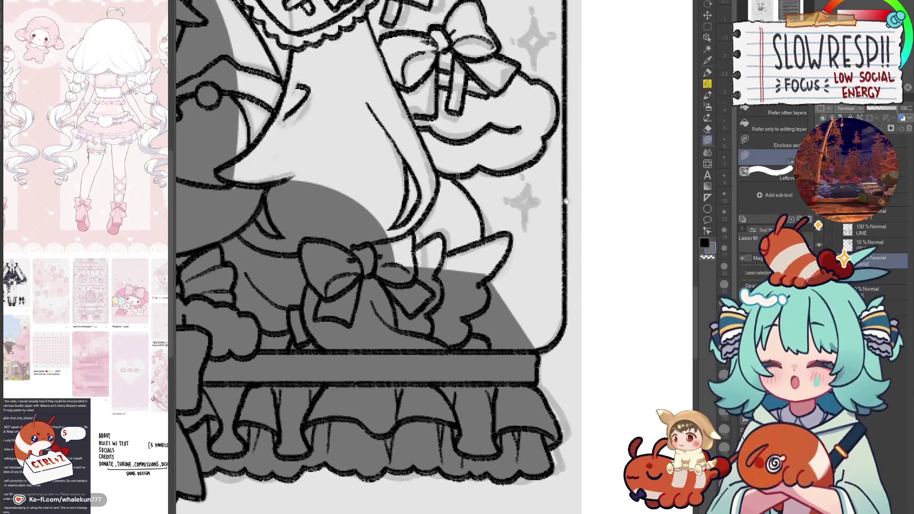
{"action": "scroll", "coordinate": [570, 268], "scroll_direction": "up", "scroll_amount": 1}
Step: Fill the enclosed area on the panel's lower right dark grey
{"action": "left_click_drag", "start_coordinate": [520, 267], "coordinate": [580, 204]}
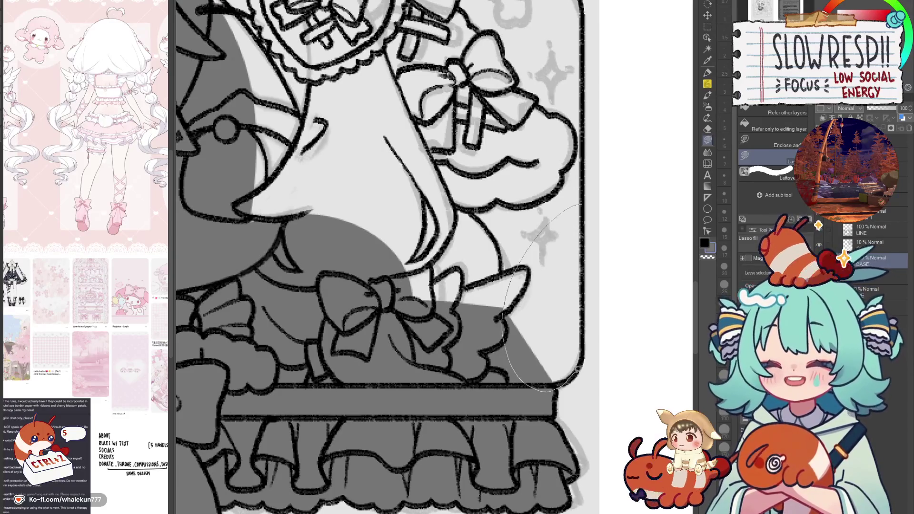
{"action": "left_click_drag", "start_coordinate": [519, 265], "coordinate": [564, 381]}
{"action": "scroll", "coordinate": [565, 325], "scroll_direction": "up", "scroll_amount": 2}
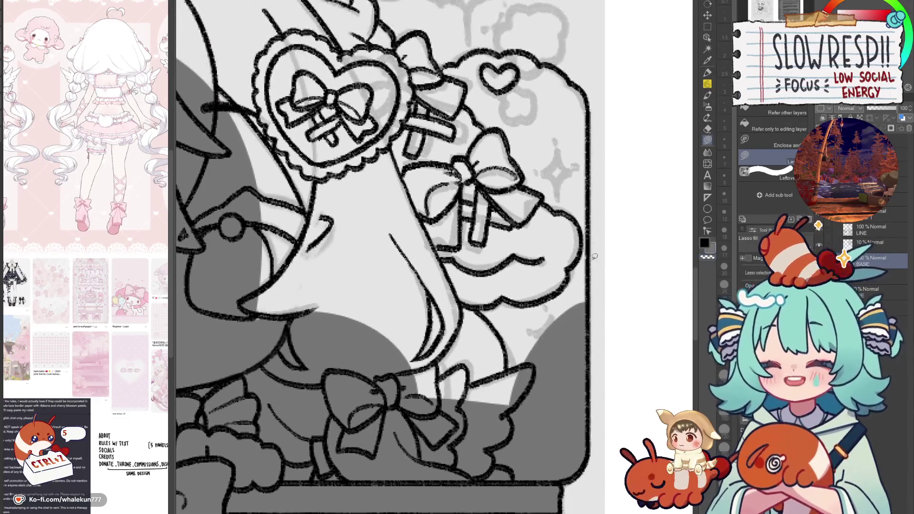
{"action": "left_click_drag", "start_coordinate": [590, 99], "coordinate": [589, 343]}
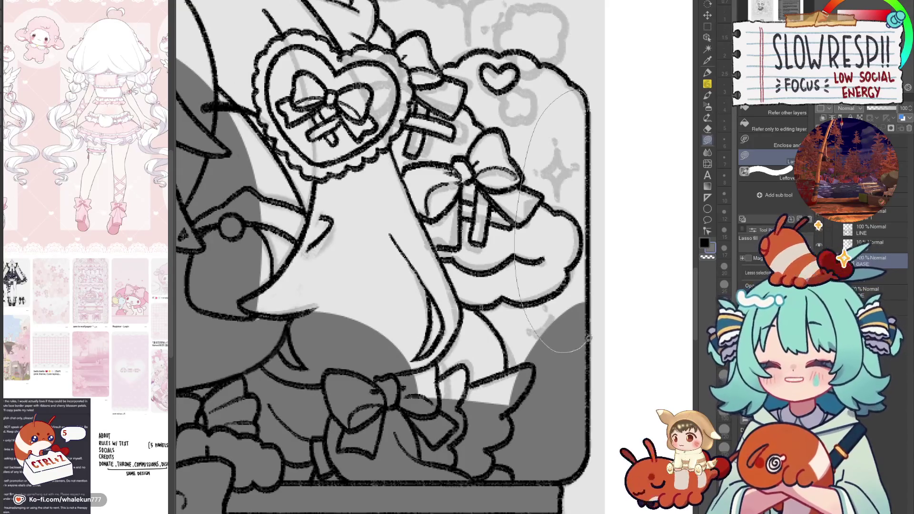
{"action": "scroll", "coordinate": [590, 345], "scroll_direction": "up", "scroll_amount": 2}
Step: Fill the cloud around the small heart dark grey out to the right edge
{"action": "left_click_drag", "start_coordinate": [593, 397], "coordinate": [637, 443]}
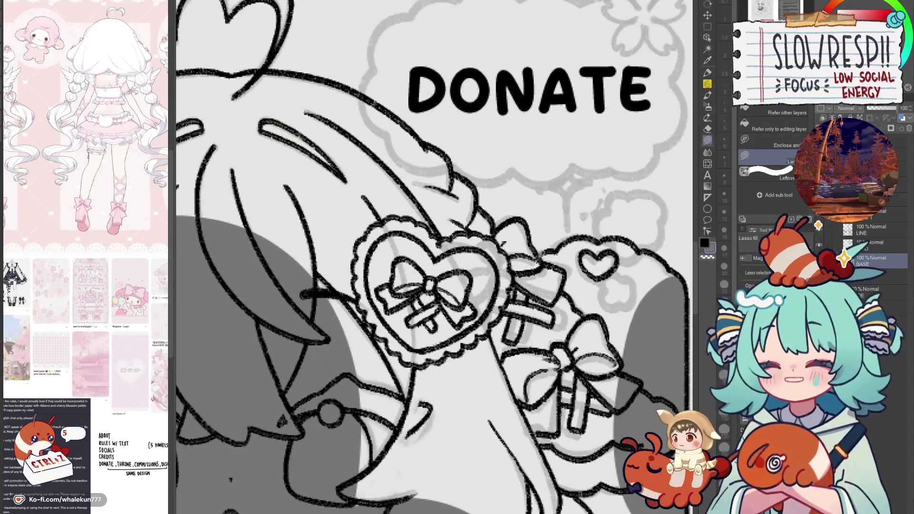
{"action": "left_click_drag", "start_coordinate": [594, 234], "coordinate": [557, 263]}
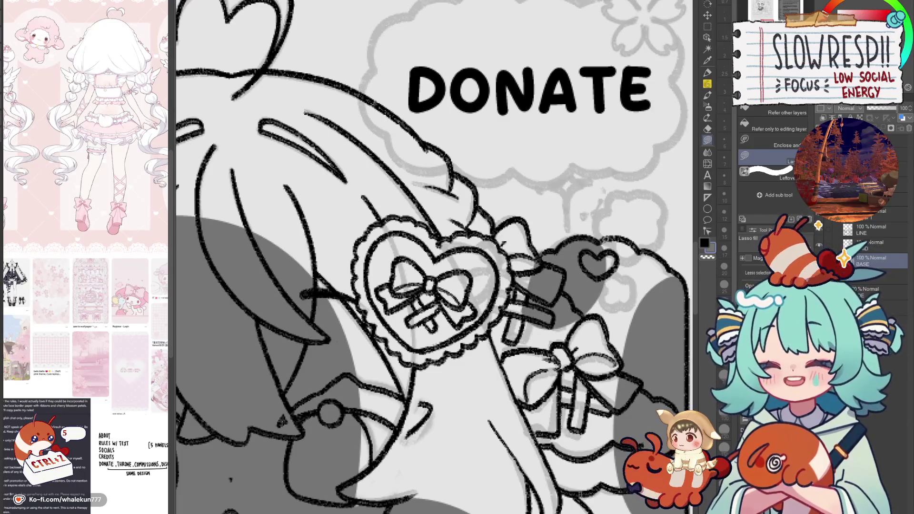
{"action": "left_click_drag", "start_coordinate": [600, 240], "coordinate": [602, 275]}
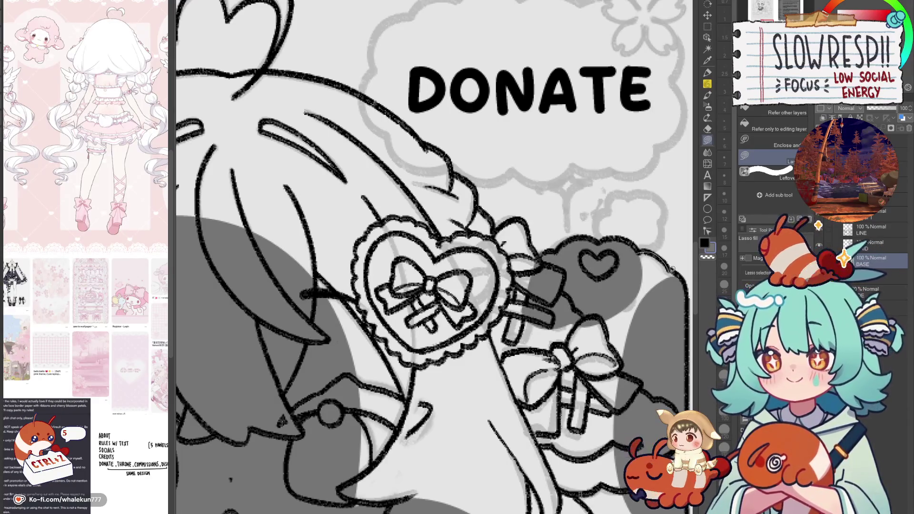
{"action": "left_click_drag", "start_coordinate": [641, 251], "coordinate": [616, 250]}
{"action": "mouse_move", "coordinate": [678, 295]}
{"action": "left_mouse_down"}
{"action": "mouse_move", "coordinate": [594, 253]}
{"action": "mouse_move", "coordinate": [612, 247]}
{"action": "left_mouse_up"}
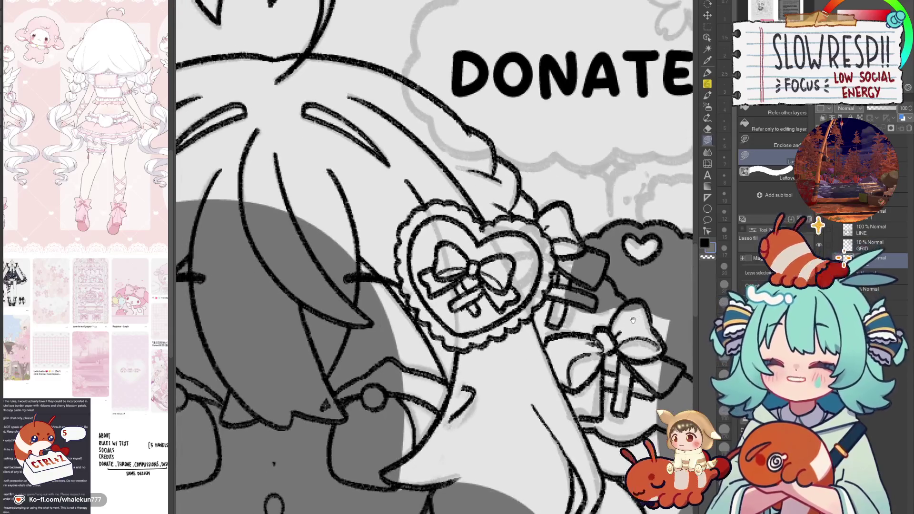
{"action": "left_click_drag", "start_coordinate": [615, 255], "coordinate": [666, 292]}
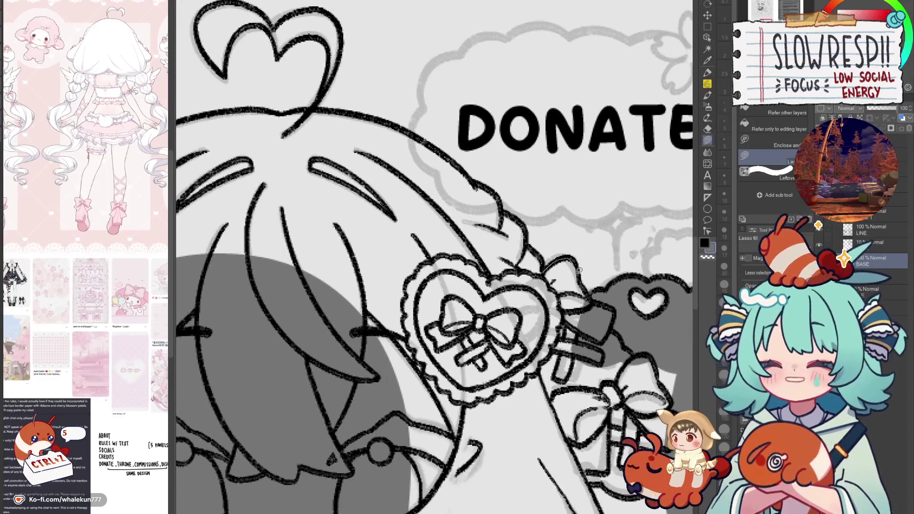
Step: Fill the ribbon right of the heart emblem and the areas right of the bow grey
{"action": "left_click_drag", "start_coordinate": [552, 260], "coordinate": [554, 374]}
{"action": "mouse_move", "coordinate": [614, 342]}
{"action": "left_mouse_down"}
{"action": "mouse_move", "coordinate": [564, 268]}
{"action": "mouse_move", "coordinate": [566, 405]}
{"action": "mouse_move", "coordinate": [581, 219]}
{"action": "left_mouse_up"}
{"action": "mouse_move", "coordinate": [524, 381]}
{"action": "left_mouse_down"}
{"action": "mouse_move", "coordinate": [625, 196]}
{"action": "mouse_move", "coordinate": [735, 437]}
{"action": "left_mouse_up"}
Step: With the canvas flipped horizontally, lasso-fill the hair grey, then flip it back
{"action": "key", "text": "h"}
{"action": "key", "text": "h"}
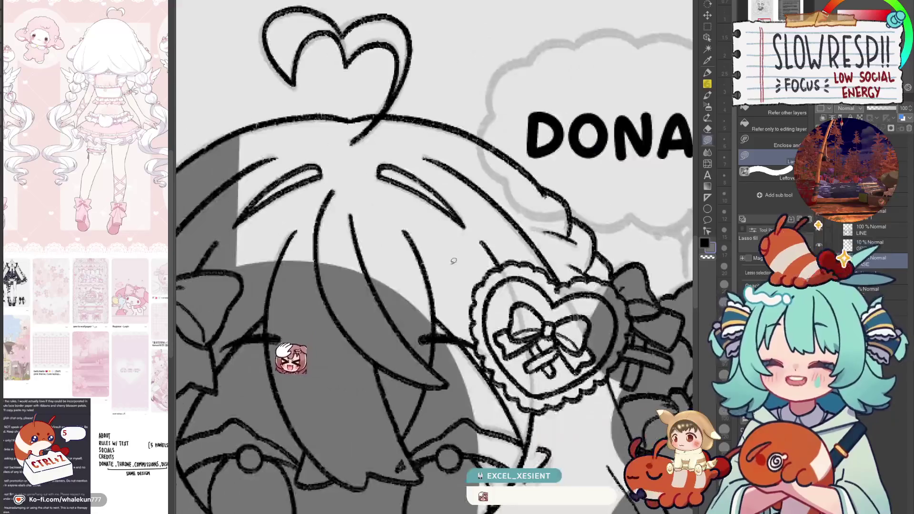
{"action": "key", "text": "h"}
{"action": "mouse_move", "coordinate": [291, 236]}
{"action": "left_mouse_down"}
{"action": "mouse_move", "coordinate": [443, 326]}
{"action": "mouse_move", "coordinate": [493, 256]}
{"action": "left_mouse_up"}
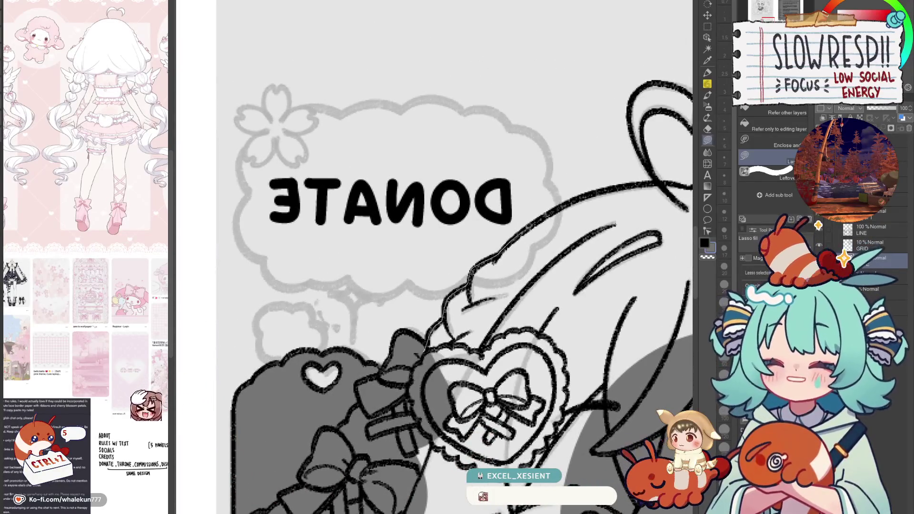
{"action": "left_click_drag", "start_coordinate": [493, 257], "coordinate": [514, 408]}
{"action": "mouse_move", "coordinate": [514, 408]}
{"action": "left_mouse_down"}
{"action": "mouse_move", "coordinate": [522, 286]}
{"action": "mouse_move", "coordinate": [466, 286]}
{"action": "left_mouse_up"}
{"action": "key", "text": "h"}
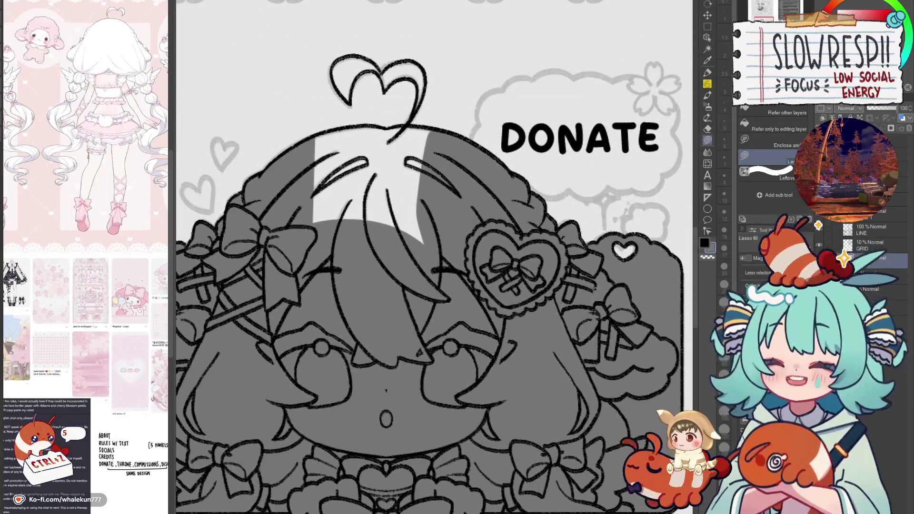
Step: Fill the right side of the hair and the white patch below the tuft grey
{"action": "left_click_drag", "start_coordinate": [469, 356], "coordinate": [526, 463]}
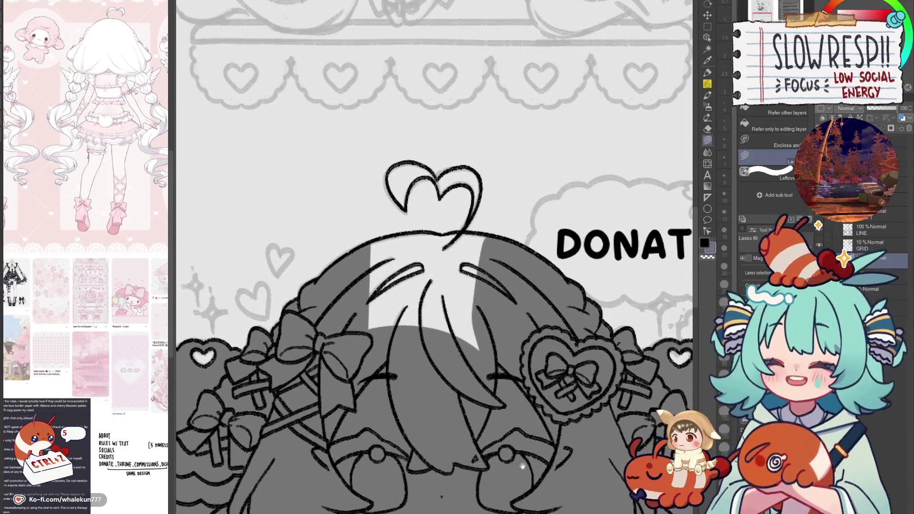
{"action": "left_click_drag", "start_coordinate": [460, 317], "coordinate": [488, 320]}
{"action": "scroll", "coordinate": [511, 252], "scroll_direction": "up", "scroll_amount": 3}
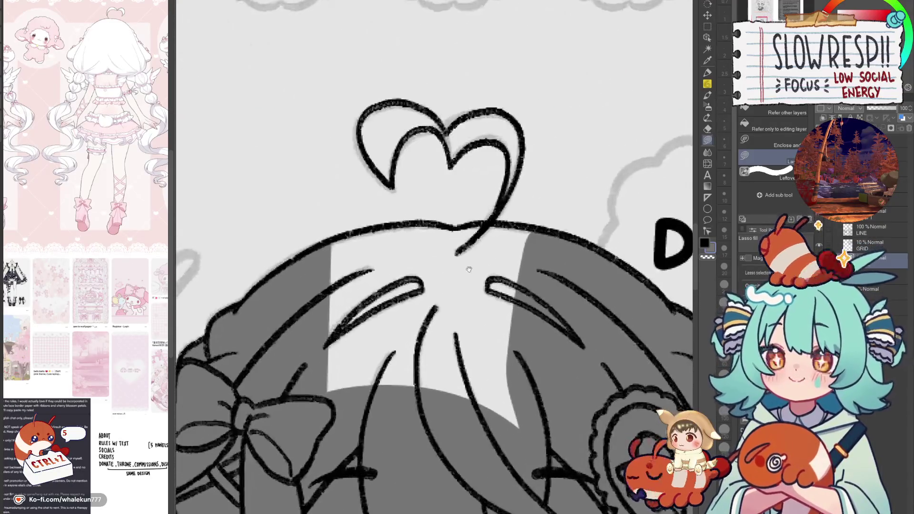
{"action": "left_click_drag", "start_coordinate": [451, 209], "coordinate": [553, 194]}
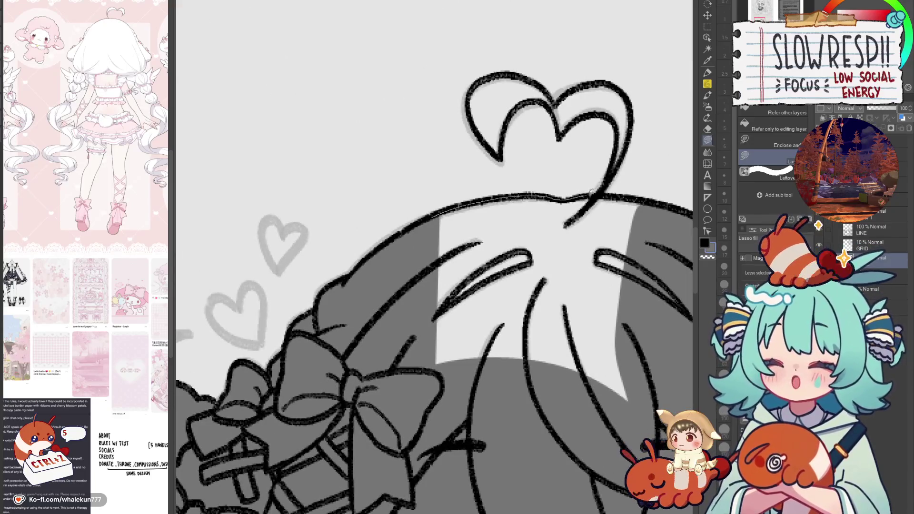
{"action": "left_click_drag", "start_coordinate": [554, 194], "coordinate": [419, 458]}
Step: Fill both lobes of the heart-shaped hair tuft grey, then zoom out
{"action": "left_click_drag", "start_coordinate": [550, 259], "coordinate": [488, 423]}
{"action": "left_click_drag", "start_coordinate": [491, 257], "coordinate": [414, 245]}
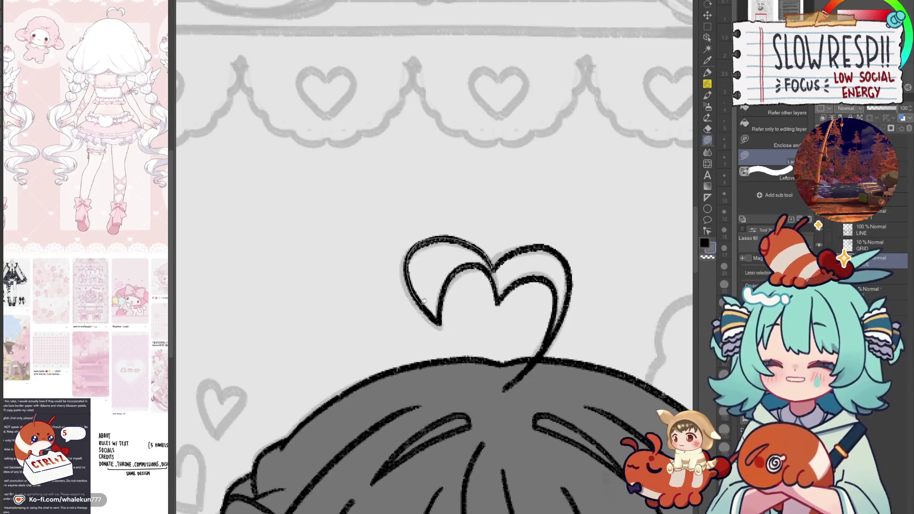
{"action": "mouse_move", "coordinate": [414, 245]}
{"action": "left_mouse_down"}
{"action": "mouse_move", "coordinate": [496, 260]}
{"action": "mouse_move", "coordinate": [508, 253]}
{"action": "mouse_move", "coordinate": [548, 277]}
{"action": "mouse_move", "coordinate": [507, 288]}
{"action": "left_mouse_up"}
{"action": "mouse_move", "coordinate": [559, 256]}
{"action": "left_mouse_down"}
{"action": "mouse_move", "coordinate": [556, 296]}
{"action": "mouse_move", "coordinate": [568, 241]}
{"action": "mouse_move", "coordinate": [583, 278]}
{"action": "left_mouse_up"}
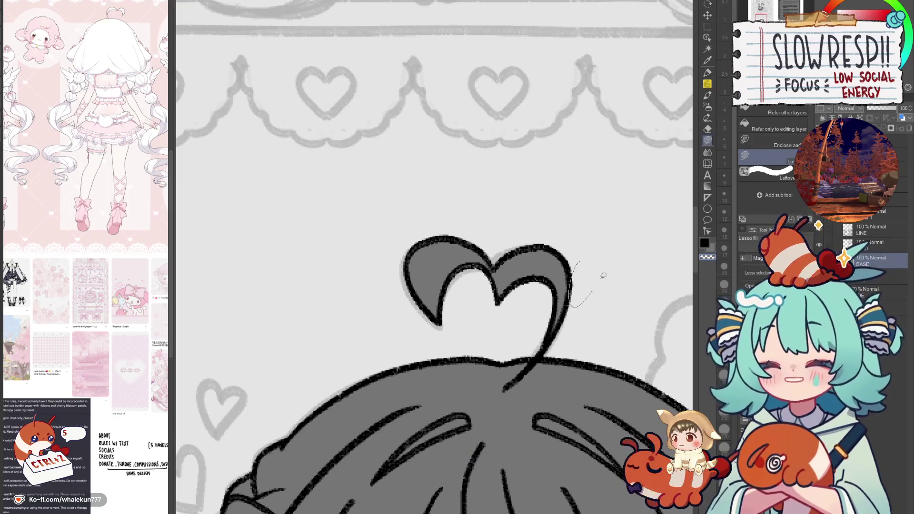
{"action": "scroll", "coordinate": [600, 276], "scroll_direction": "down", "scroll_amount": 2}
{"action": "scroll", "coordinate": [591, 286], "scroll_direction": "down", "scroll_amount": 1}
{"action": "left_click_drag", "start_coordinate": [592, 341], "coordinate": [567, 294]}
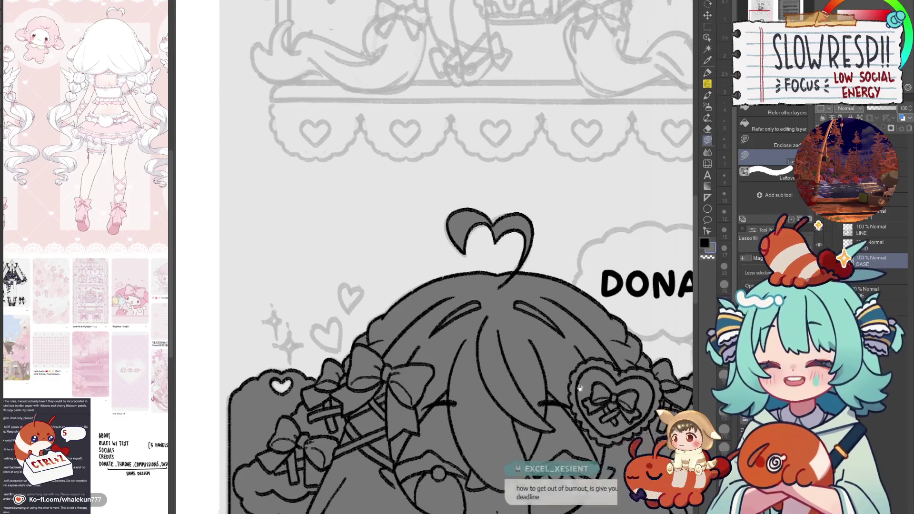
Step: Lasso-fill the DONATE speech bubble dark grey on the BASE layer
{"action": "scroll", "coordinate": [563, 306], "scroll_direction": "down", "scroll_amount": 1}
{"action": "scroll", "coordinate": [562, 297], "scroll_direction": "down", "scroll_amount": 1}
{"action": "scroll", "coordinate": [560, 286], "scroll_direction": "down", "scroll_amount": 1}
{"action": "scroll", "coordinate": [560, 286], "scroll_direction": "down", "scroll_amount": 2}
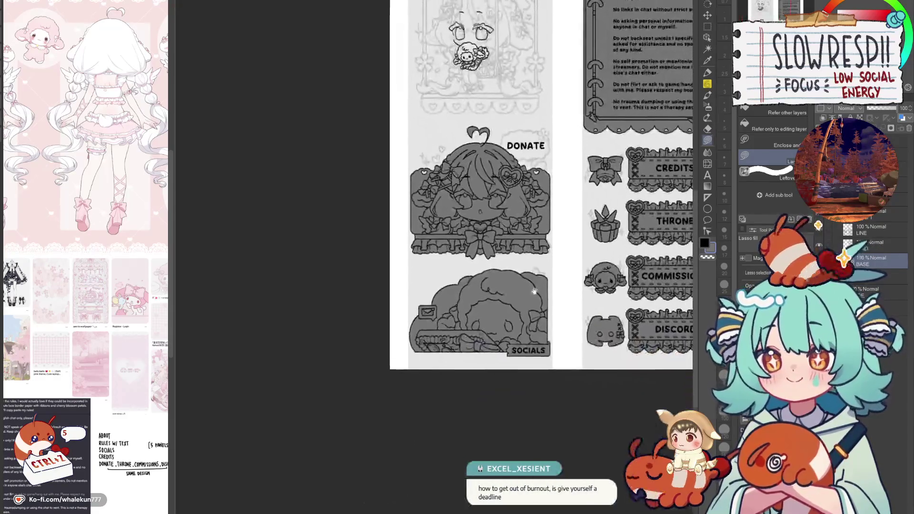
{"action": "scroll", "coordinate": [564, 323], "scroll_direction": "up", "scroll_amount": 1}
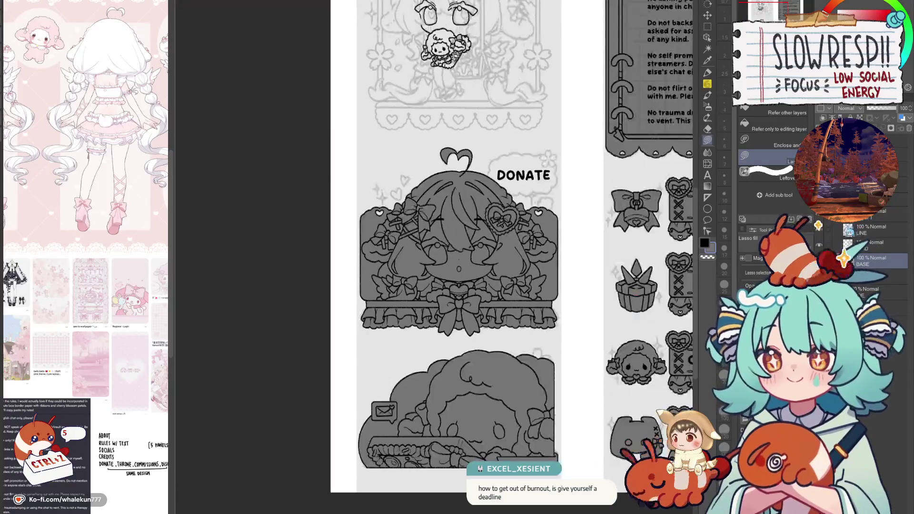
{"action": "left_click_drag", "start_coordinate": [590, 342], "coordinate": [554, 377]}
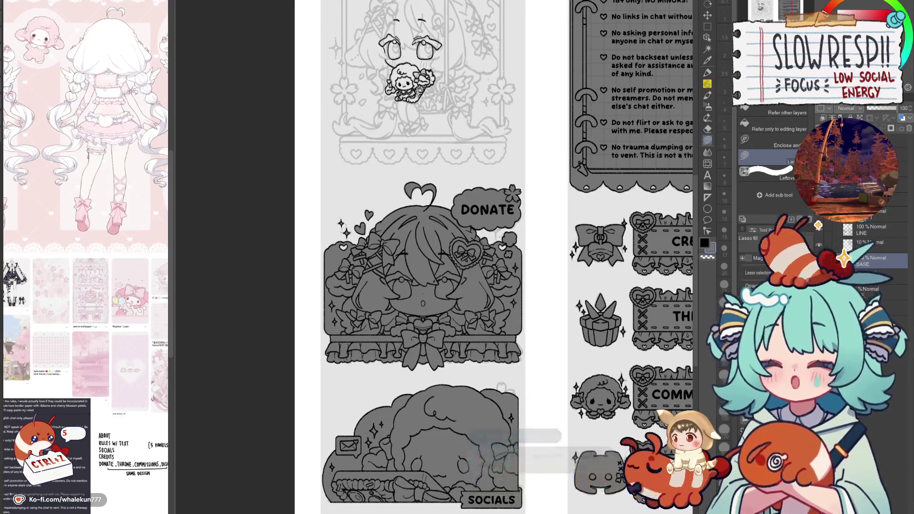
Step: Select the layer above LINE and zoom out to the whole page
{"action": "left_click", "coordinate": [871, 219]}
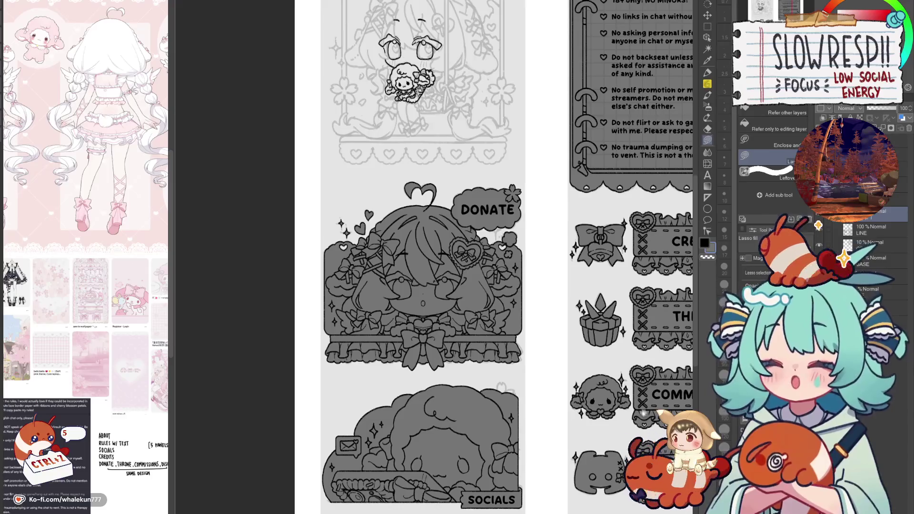
{"action": "scroll", "coordinate": [523, 447], "scroll_direction": "down", "scroll_amount": 1}
{"action": "scroll", "coordinate": [523, 447], "scroll_direction": "down", "scroll_amount": 2}
{"action": "scroll", "coordinate": [523, 447], "scroll_direction": "down", "scroll_amount": 1}
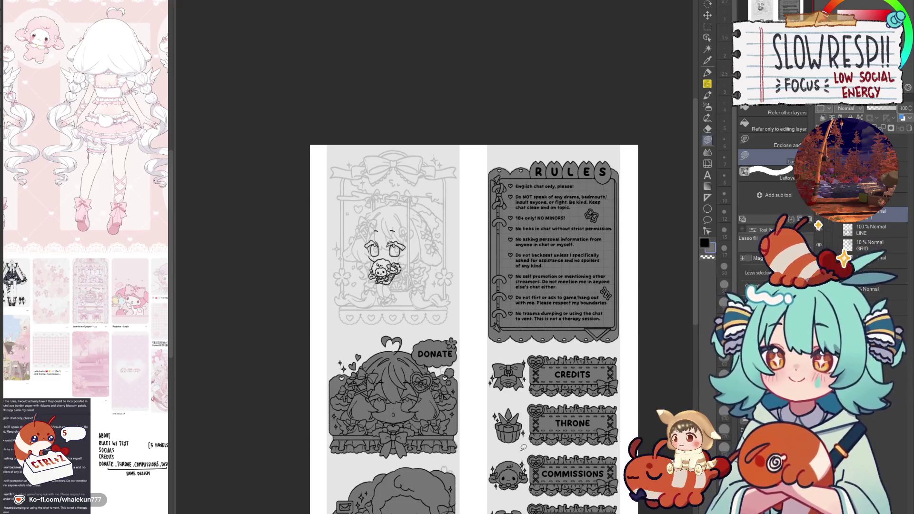
Step: Switch to the Pencil and pan the view onto the top window character
{"action": "key", "text": "p"}
{"action": "scroll", "coordinate": [509, 381], "scroll_direction": "up", "scroll_amount": 5}
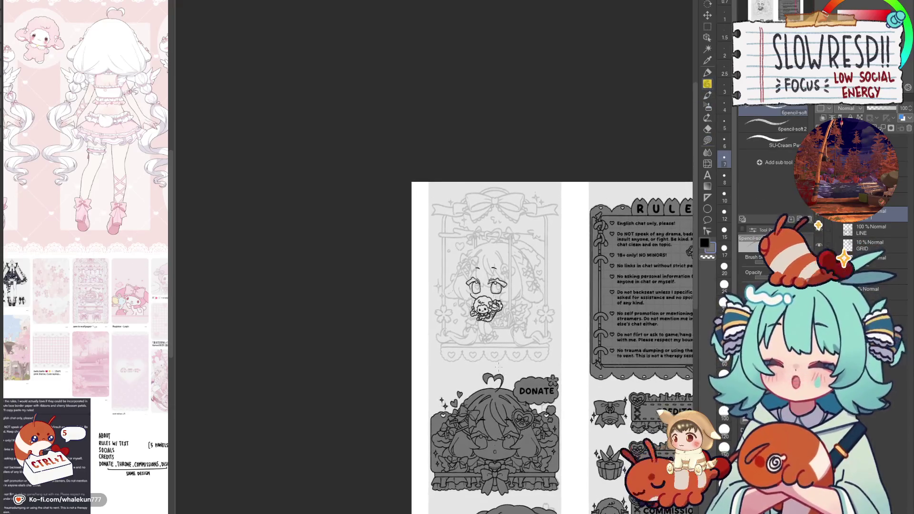
{"action": "left_click_drag", "start_coordinate": [538, 338], "coordinate": [509, 305]}
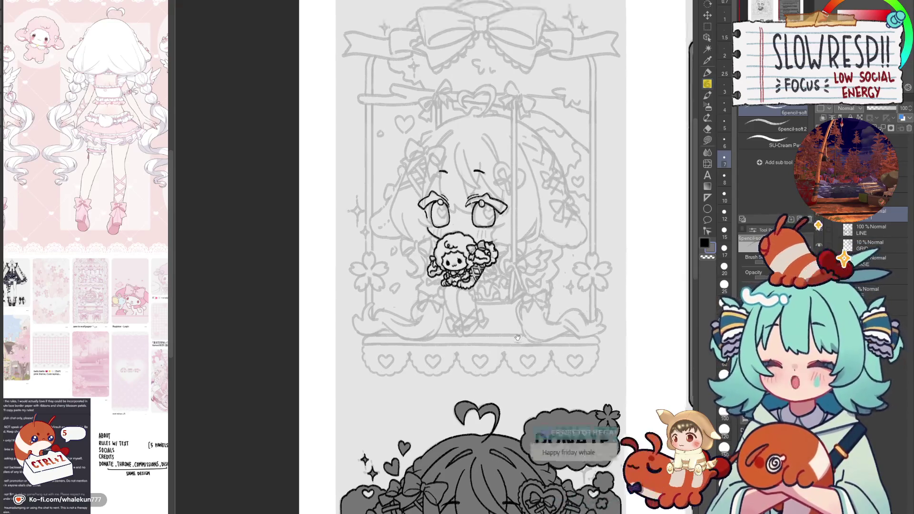
{"action": "left_click_drag", "start_coordinate": [525, 346], "coordinate": [532, 399]}
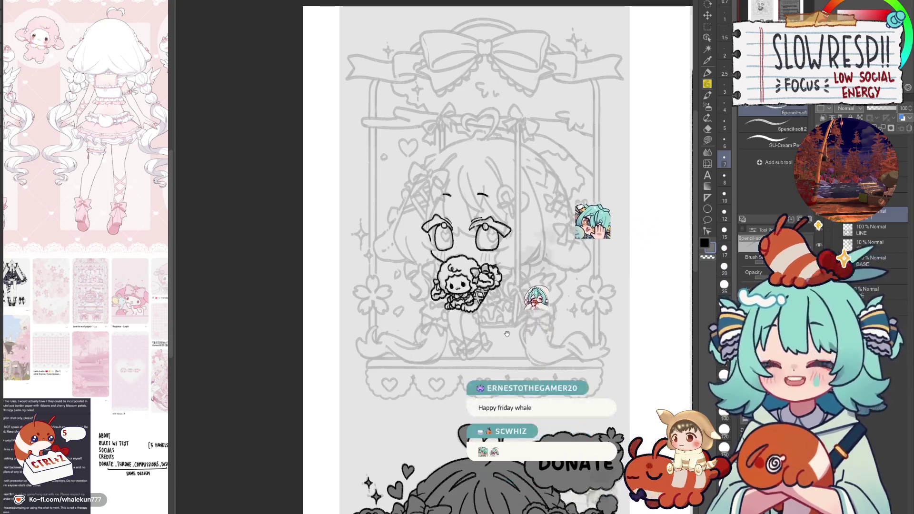
{"action": "left_click_drag", "start_coordinate": [498, 343], "coordinate": [516, 373]}
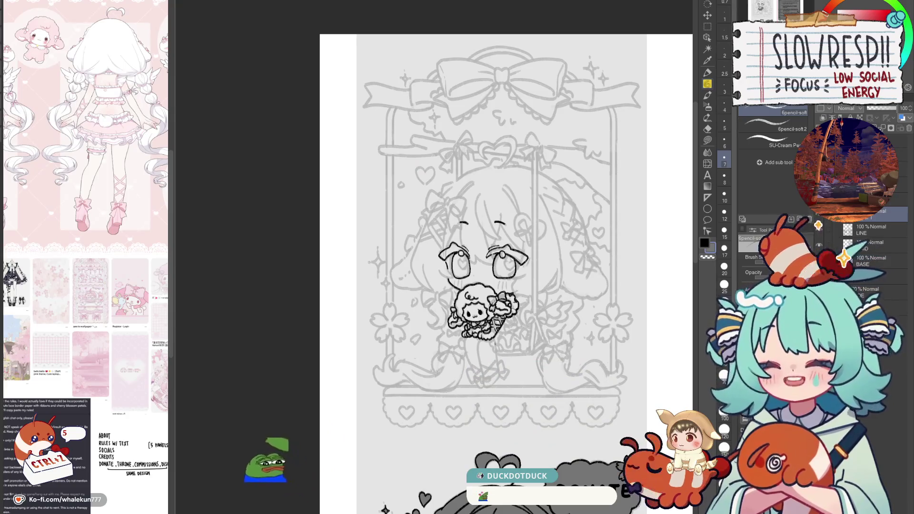
{"action": "left_click_drag", "start_coordinate": [499, 285], "coordinate": [491, 327]}
{"action": "scroll", "coordinate": [472, 294], "scroll_direction": "up", "scroll_amount": 3}
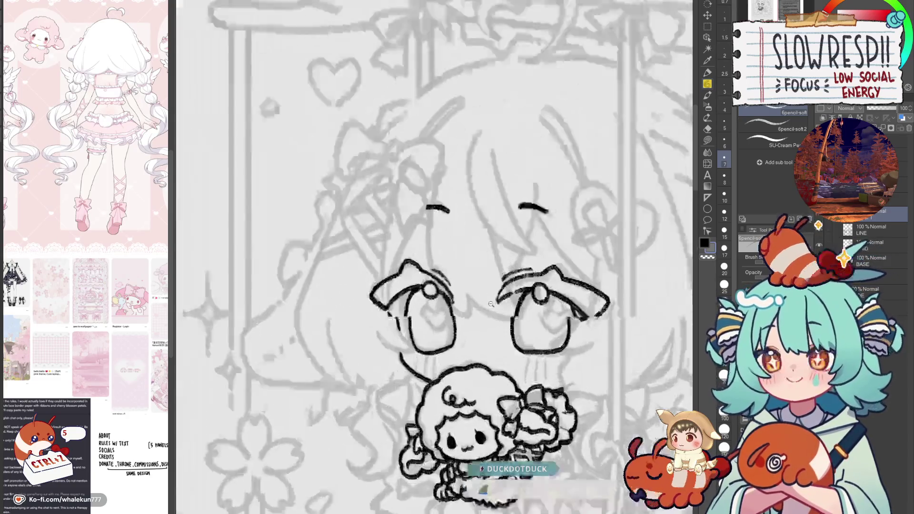
{"action": "scroll", "coordinate": [476, 294], "scroll_direction": "up", "scroll_amount": 3}
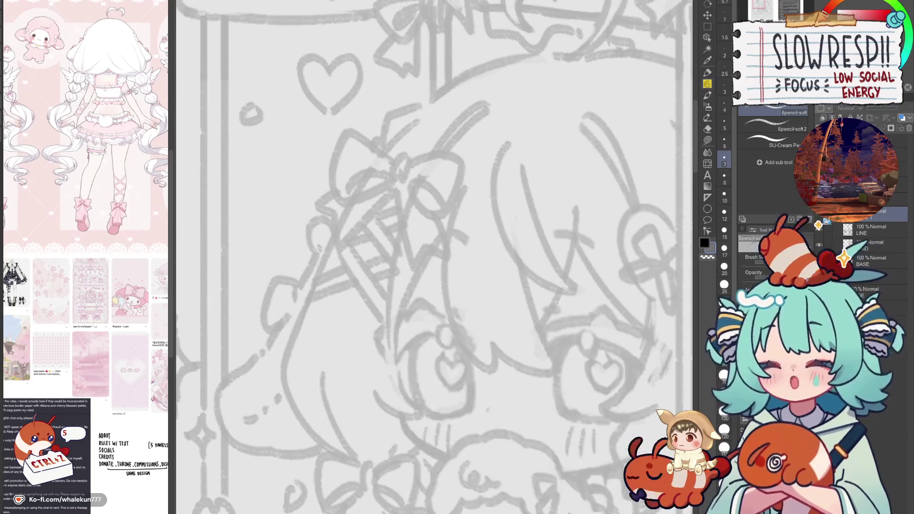
{"action": "mouse_move", "coordinate": [590, 409]}
{"action": "left_mouse_down"}
{"action": "mouse_move", "coordinate": [495, 314]}
{"action": "mouse_move", "coordinate": [556, 391]}
{"action": "left_mouse_up"}
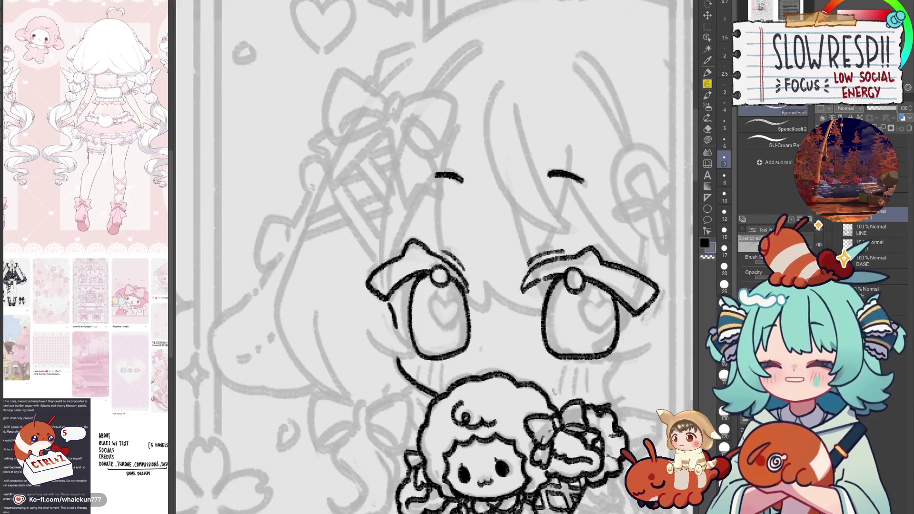
Step: Reframe the view on the window panel and RULES header, centring the character's face
{"action": "scroll", "coordinate": [559, 385], "scroll_direction": "down", "scroll_amount": 5}
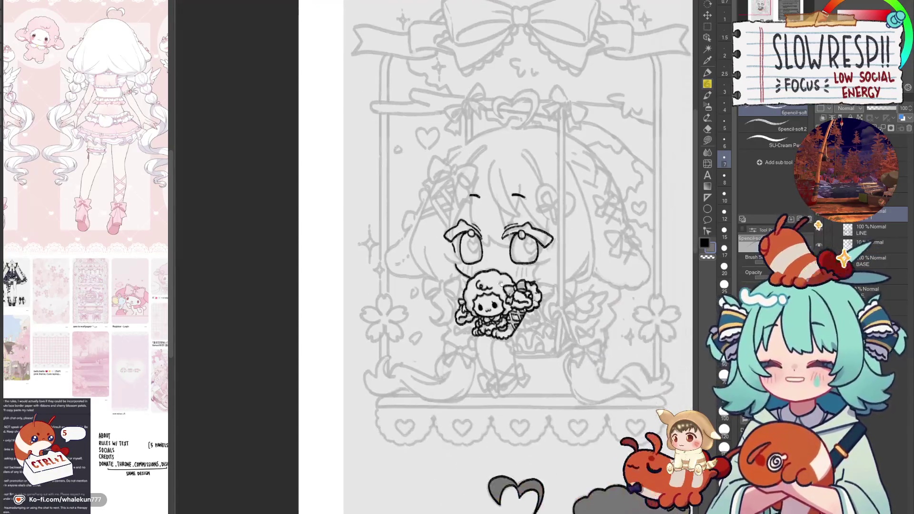
{"action": "scroll", "coordinate": [520, 324], "scroll_direction": "down", "scroll_amount": 6}
{"action": "scroll", "coordinate": [520, 324], "scroll_direction": "down", "scroll_amount": 3}
{"action": "scroll", "coordinate": [477, 379], "scroll_direction": "up", "scroll_amount": 1}
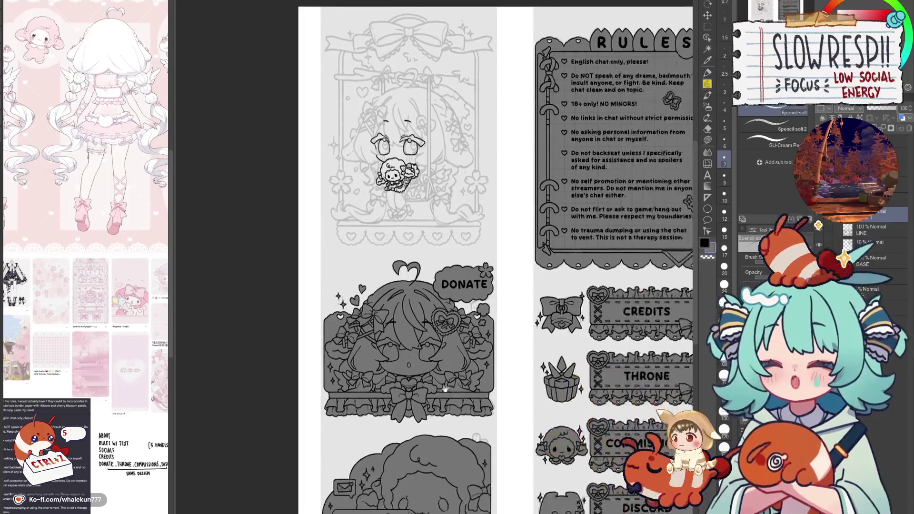
{"action": "scroll", "coordinate": [477, 380], "scroll_direction": "up", "scroll_amount": 1}
{"action": "left_click_drag", "start_coordinate": [490, 356], "coordinate": [522, 452]}
{"action": "scroll", "coordinate": [482, 340], "scroll_direction": "up", "scroll_amount": 3}
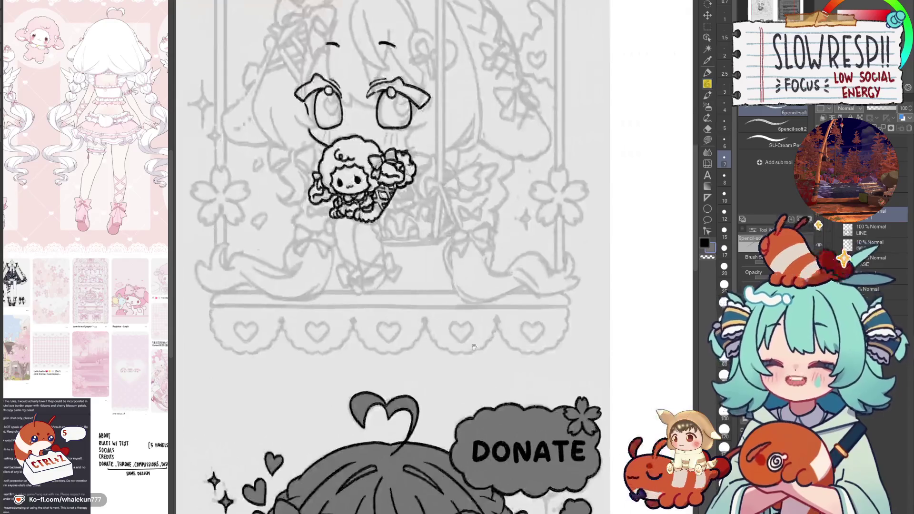
{"action": "left_click_drag", "start_coordinate": [428, 357], "coordinate": [537, 400]}
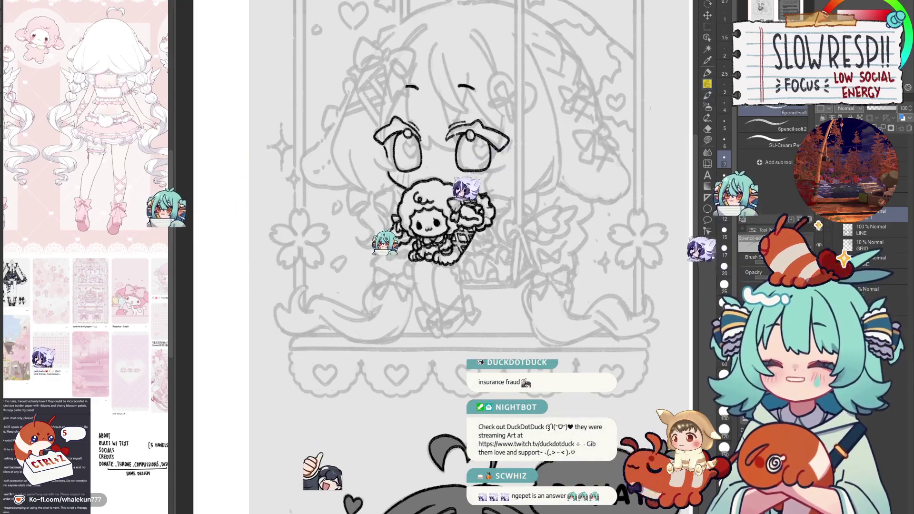
Step: Zoom in close on the character's face, then zoom back out
{"action": "scroll", "coordinate": [448, 317], "scroll_direction": "up", "scroll_amount": 1}
{"action": "scroll", "coordinate": [448, 317], "scroll_direction": "up", "scroll_amount": 1}
{"action": "scroll", "coordinate": [449, 318], "scroll_direction": "up", "scroll_amount": 1}
{"action": "scroll", "coordinate": [448, 317], "scroll_direction": "up", "scroll_amount": 1}
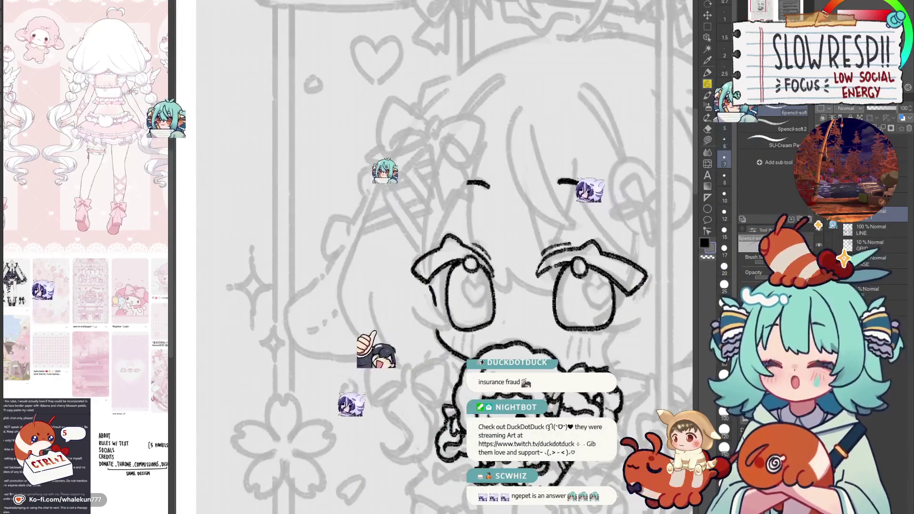
{"action": "scroll", "coordinate": [531, 357], "scroll_direction": "up", "scroll_amount": 1}
{"action": "scroll", "coordinate": [531, 357], "scroll_direction": "up", "scroll_amount": 1}
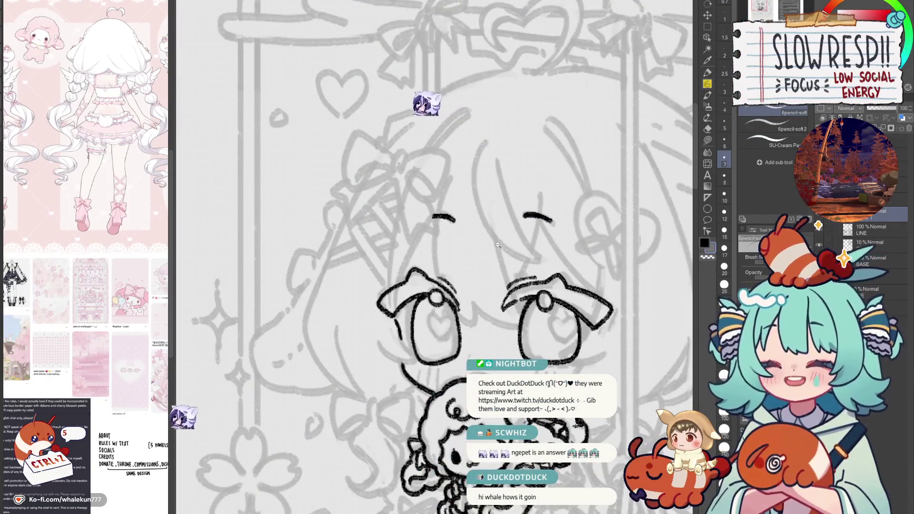
{"action": "scroll", "coordinate": [513, 275], "scroll_direction": "up", "scroll_amount": 1}
{"action": "scroll", "coordinate": [507, 239], "scroll_direction": "up", "scroll_amount": 1}
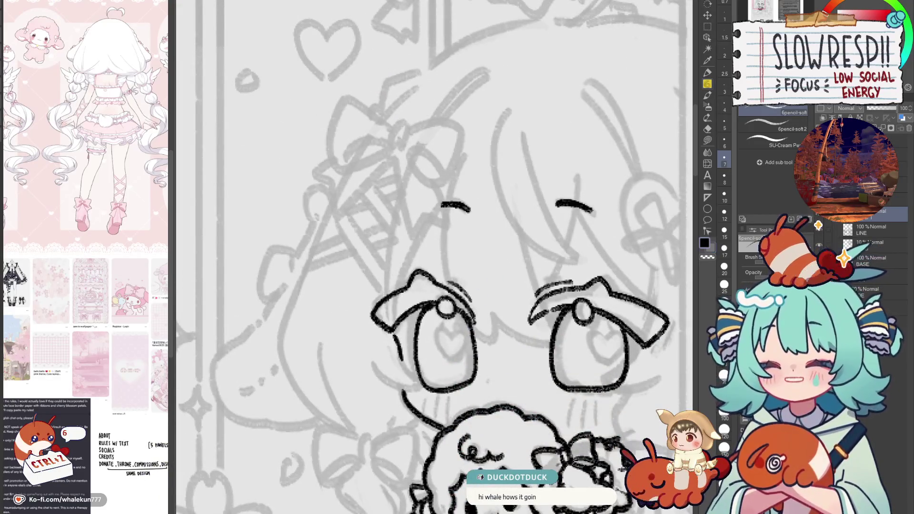
{"action": "left_click_drag", "start_coordinate": [530, 346], "coordinate": [526, 376]}
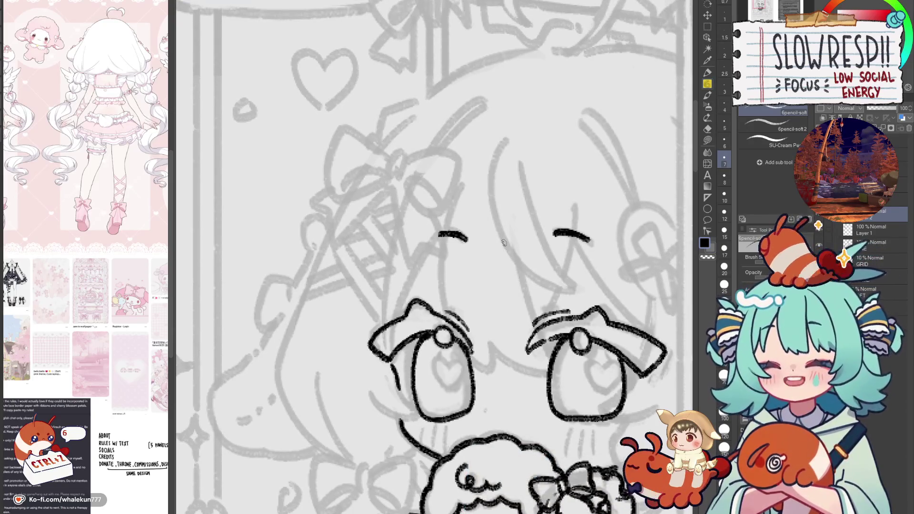
{"action": "scroll", "coordinate": [504, 243], "scroll_direction": "down", "scroll_amount": 2}
{"action": "scroll", "coordinate": [476, 260], "scroll_direction": "down", "scroll_amount": 3}
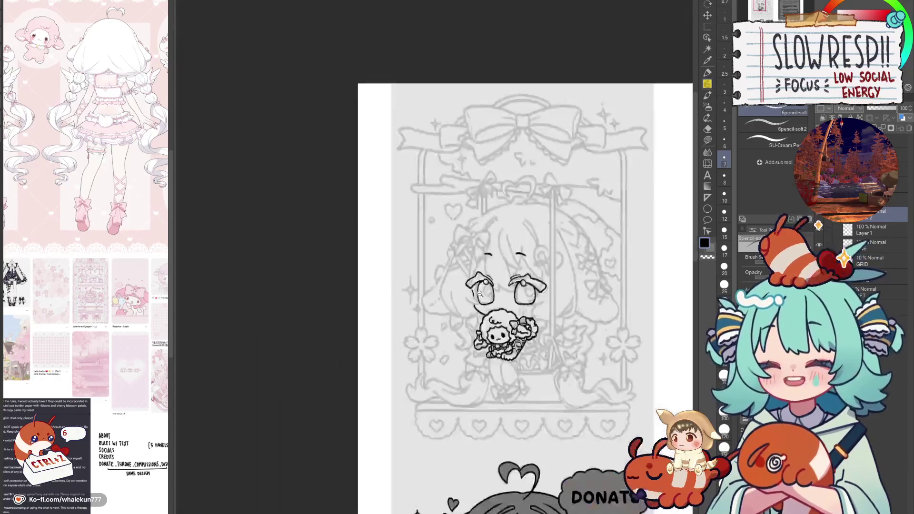
{"action": "scroll", "coordinate": [449, 276], "scroll_direction": "down", "scroll_amount": 3}
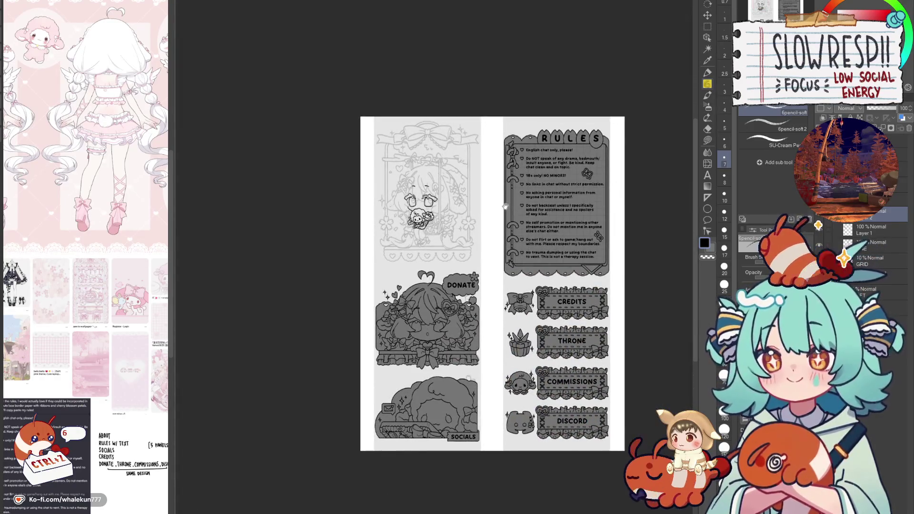
{"action": "scroll", "coordinate": [453, 227], "scroll_direction": "up", "scroll_amount": 5}
{"action": "left_click_drag", "start_coordinate": [453, 227], "coordinate": [613, 374]}
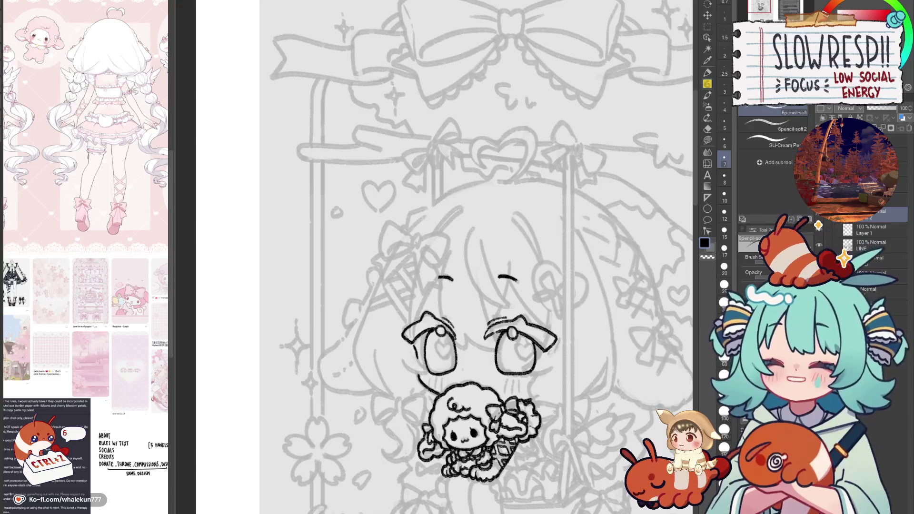
Step: Move the view toward the page top and mirror the canvas to check the drawing
{"action": "scroll", "coordinate": [447, 257], "scroll_direction": "down", "scroll_amount": 2}
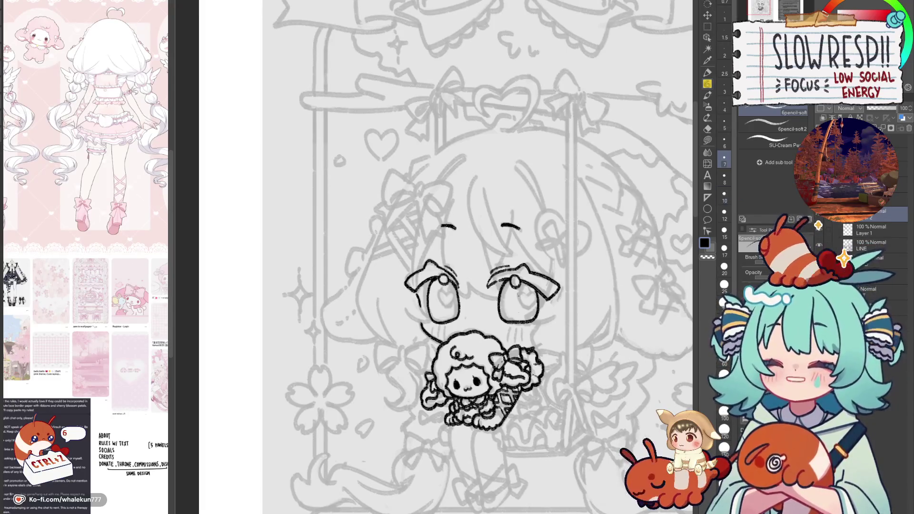
{"action": "left_click_drag", "start_coordinate": [523, 452], "coordinate": [523, 370]}
{"action": "scroll", "coordinate": [508, 284], "scroll_direction": "down", "scroll_amount": 3}
{"action": "scroll", "coordinate": [508, 284], "scroll_direction": "down", "scroll_amount": 2}
{"action": "key", "text": "h"}
{"action": "key", "text": "h"}
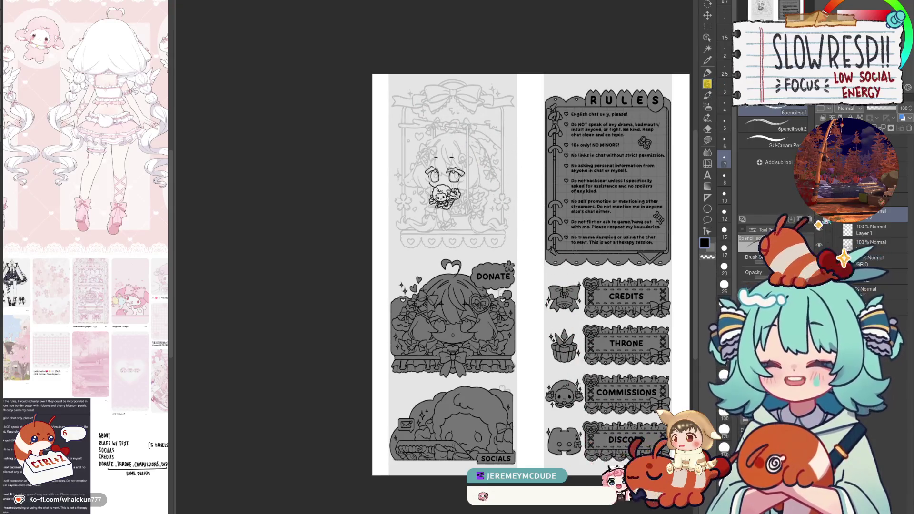
{"action": "scroll", "coordinate": [487, 335], "scroll_direction": "up", "scroll_amount": 5}
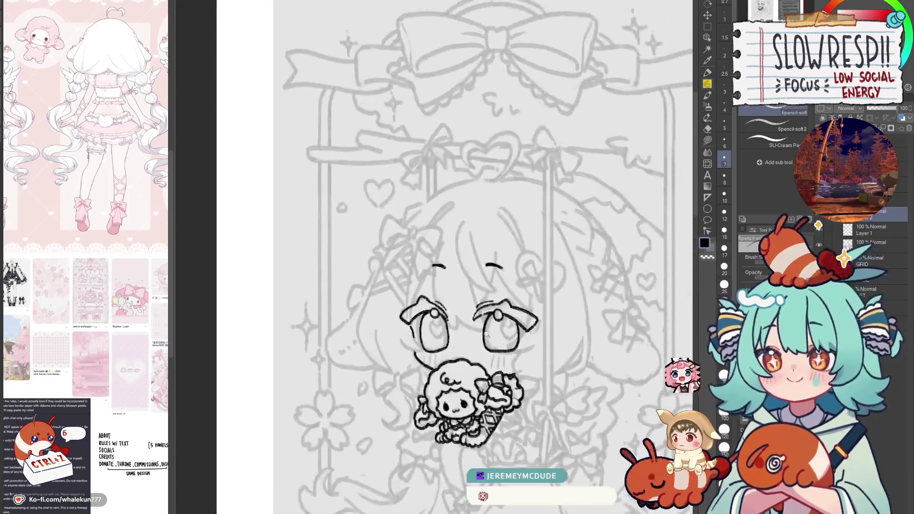
{"action": "scroll", "coordinate": [487, 335], "scroll_direction": "up", "scroll_amount": 2}
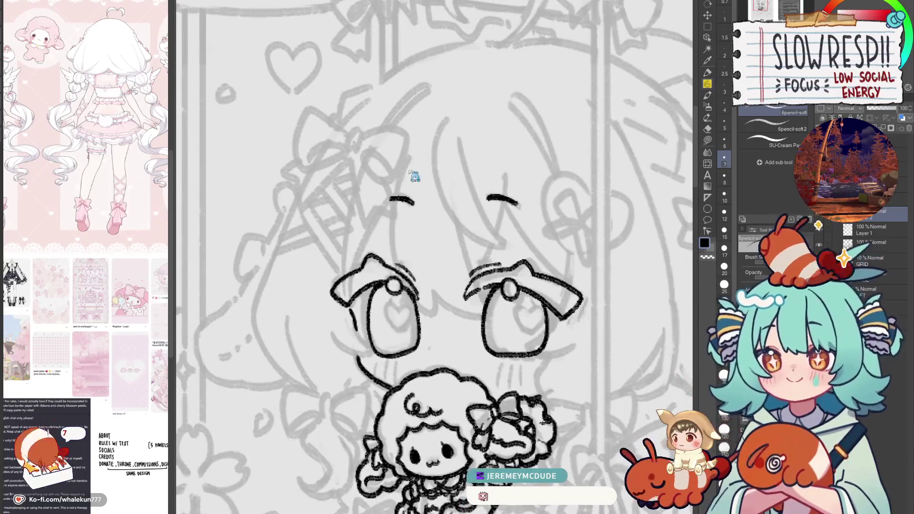
Step: Try several long curved and diagonal hair strands over the face, undoing each attempt
{"action": "left_click_drag", "start_coordinate": [415, 147], "coordinate": [435, 327]}
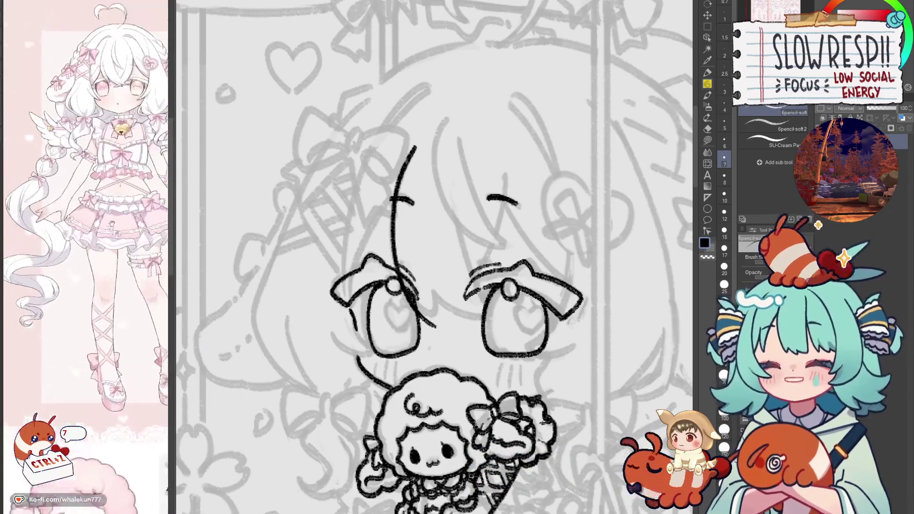
{"action": "key", "text": "ctrl+z"}
{"action": "left_click_drag", "start_coordinate": [412, 150], "coordinate": [392, 300]}
{"action": "key", "text": "ctrl+z"}
{"action": "key", "text": "ctrl+z"}
{"action": "mouse_move", "coordinate": [413, 149]}
{"action": "left_mouse_down"}
{"action": "mouse_move", "coordinate": [438, 321]}
{"action": "mouse_move", "coordinate": [393, 270]}
{"action": "mouse_move", "coordinate": [436, 324]}
{"action": "mouse_move", "coordinate": [430, 312]}
{"action": "left_mouse_up"}
{"action": "key", "text": "ctrl+z"}
{"action": "key", "text": "ctrl+z"}
{"action": "left_click_drag", "start_coordinate": [412, 151], "coordinate": [433, 317]}
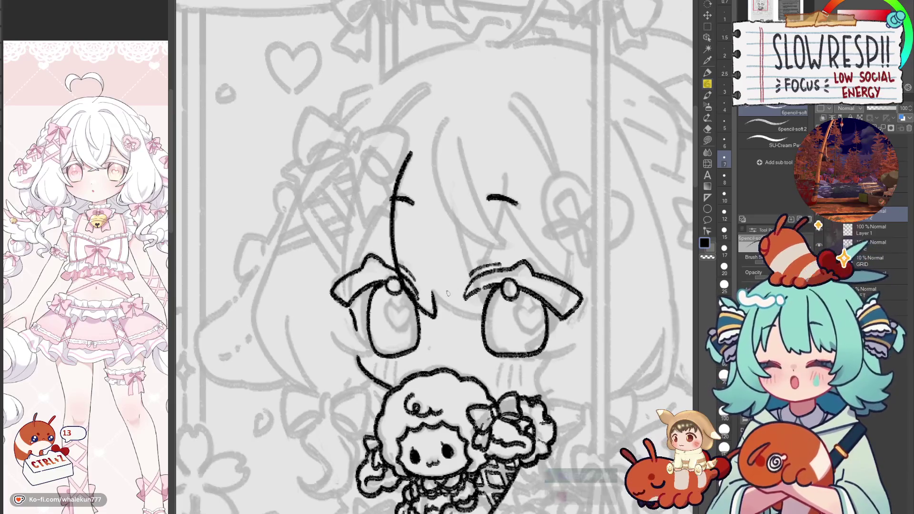
{"action": "key", "text": "ctrl+z"}
{"action": "key", "text": "ctrl+z"}
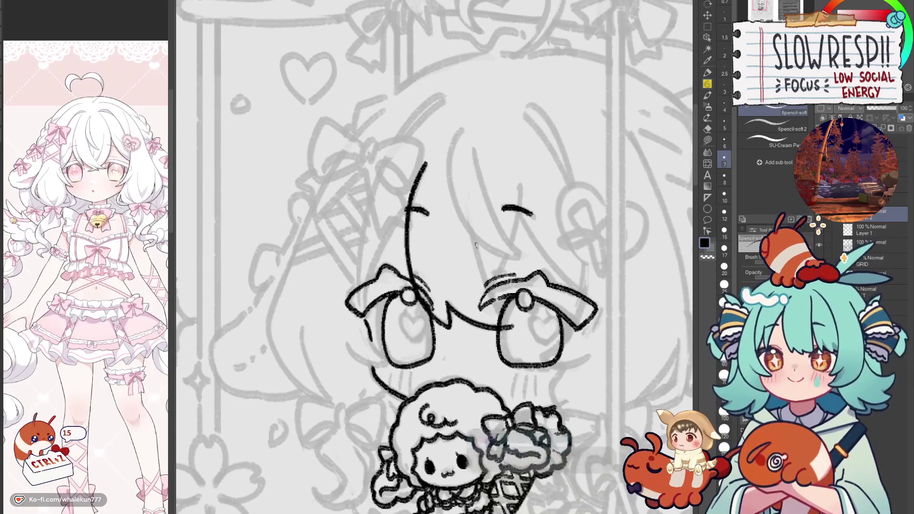
{"action": "left_click_drag", "start_coordinate": [474, 237], "coordinate": [499, 311]}
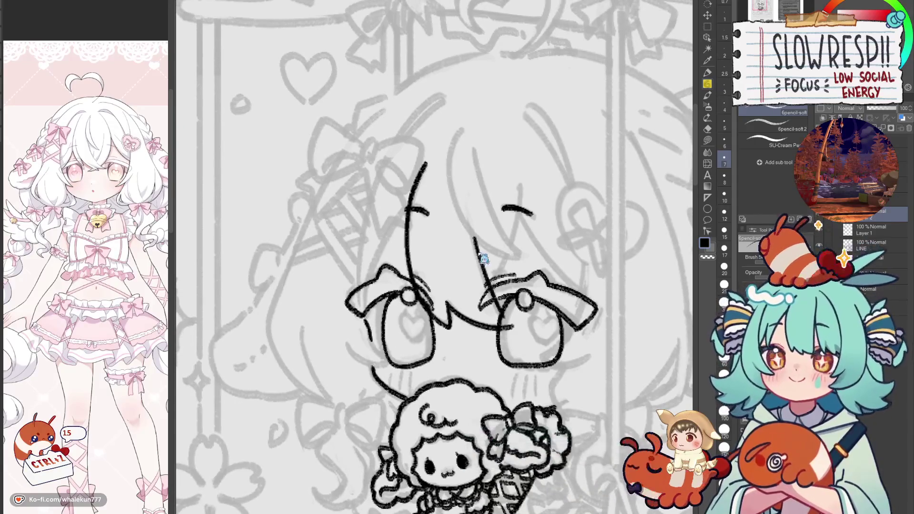
{"action": "key", "text": "ctrl+z"}
{"action": "key", "text": "ctrl+z"}
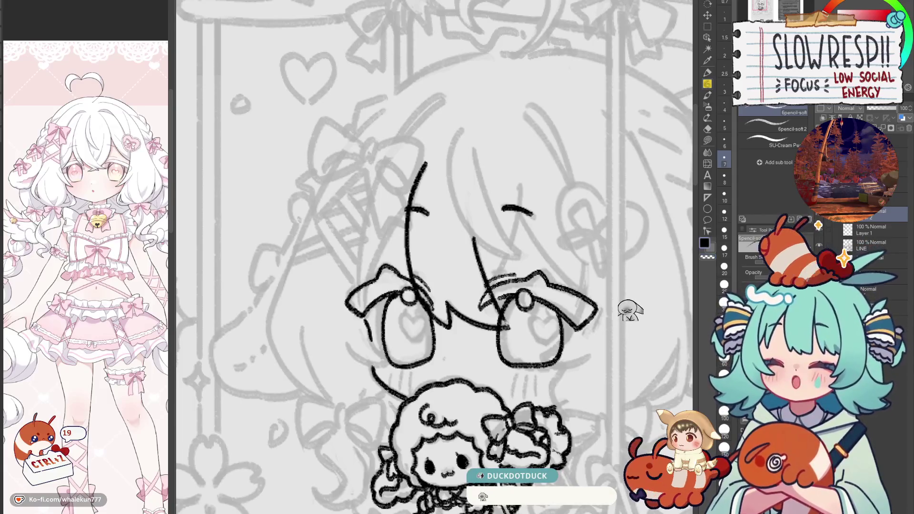
{"action": "key", "text": "ctrl+z"}
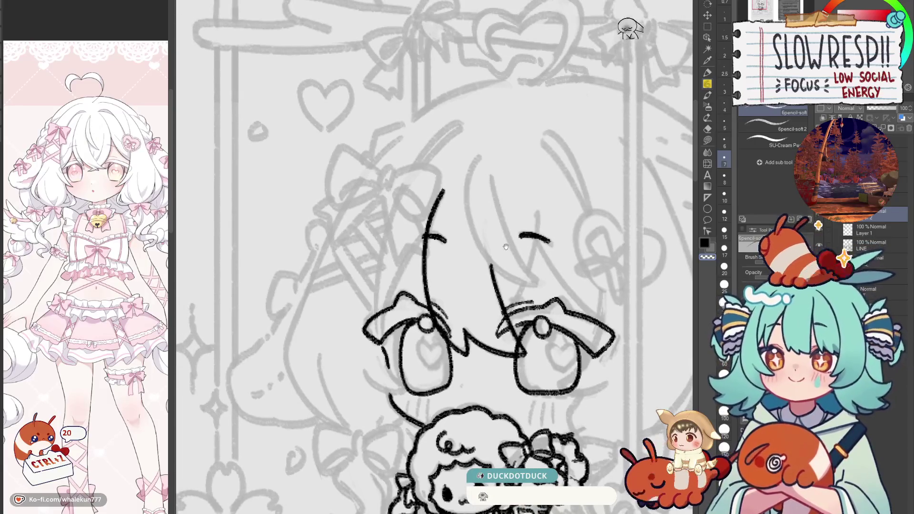
Step: Ink a short strand extending toward the crown, then check it with a mirrored view
{"action": "left_click_drag", "start_coordinate": [628, 121], "coordinate": [403, 258]}
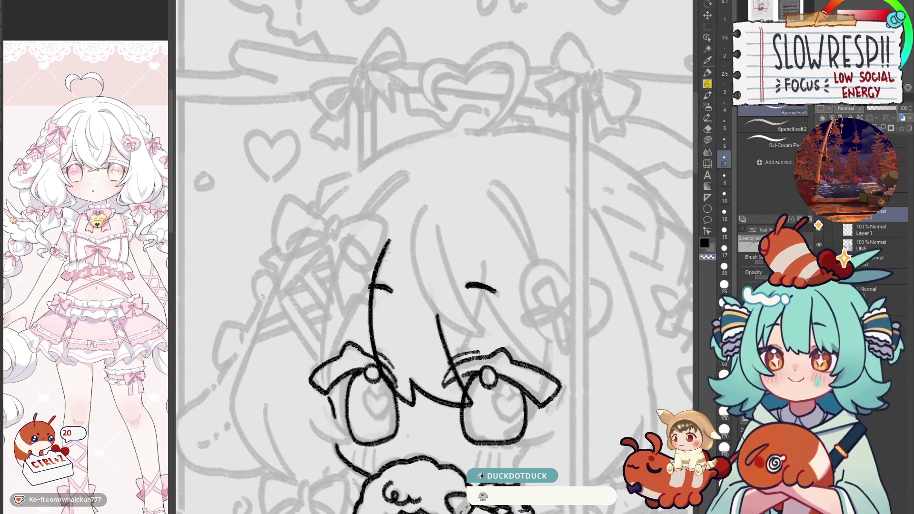
{"action": "key", "text": "ctrl+z"}
{"action": "left_click_drag", "start_coordinate": [401, 225], "coordinate": [371, 285]}
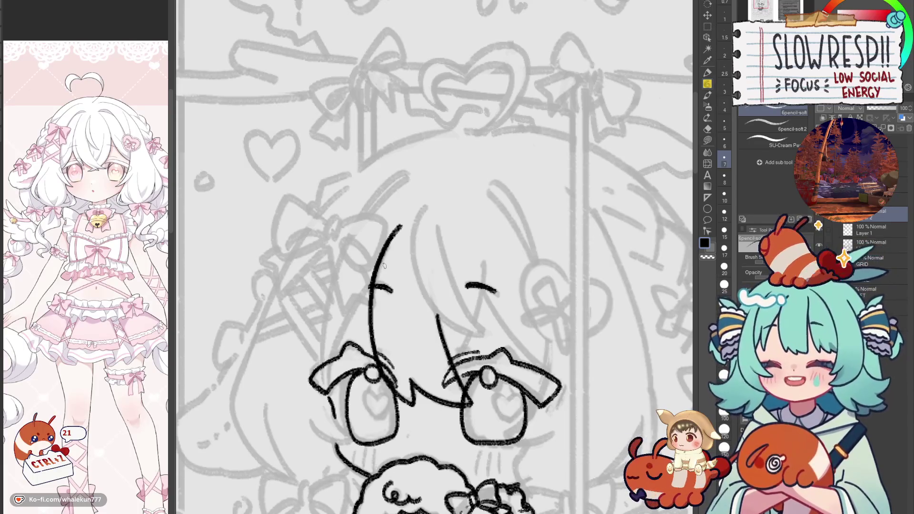
{"action": "key", "text": "ctrl+z"}
{"action": "key", "text": "ctrl+z"}
{"action": "left_click_drag", "start_coordinate": [401, 225], "coordinate": [376, 270]}
{"action": "key", "text": "ctrl+z"}
{"action": "left_click_drag", "start_coordinate": [402, 225], "coordinate": [376, 273]}
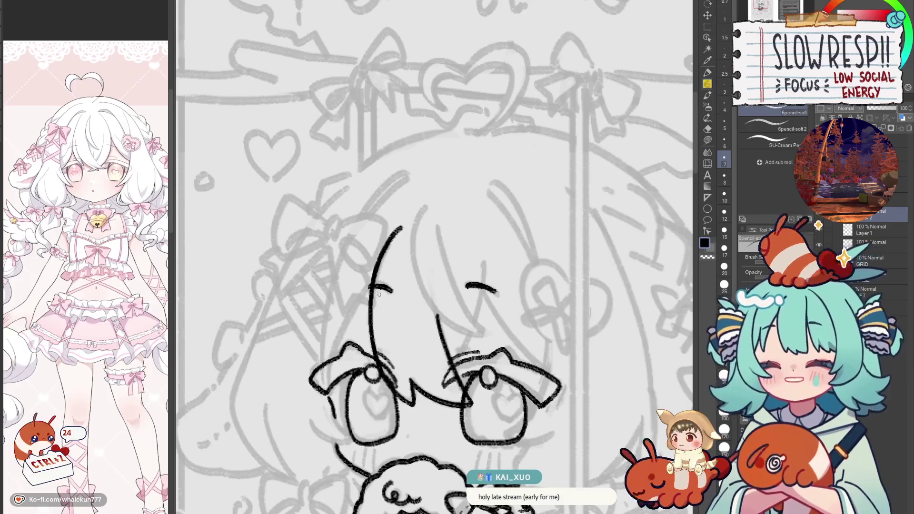
{"action": "scroll", "coordinate": [408, 256], "scroll_direction": "down", "scroll_amount": 1}
{"action": "key", "text": "h"}
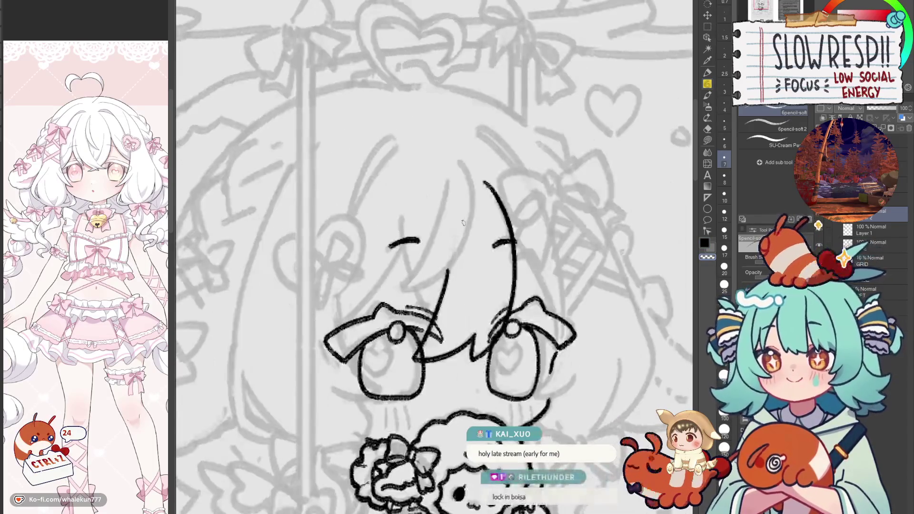
{"action": "key", "text": "h"}
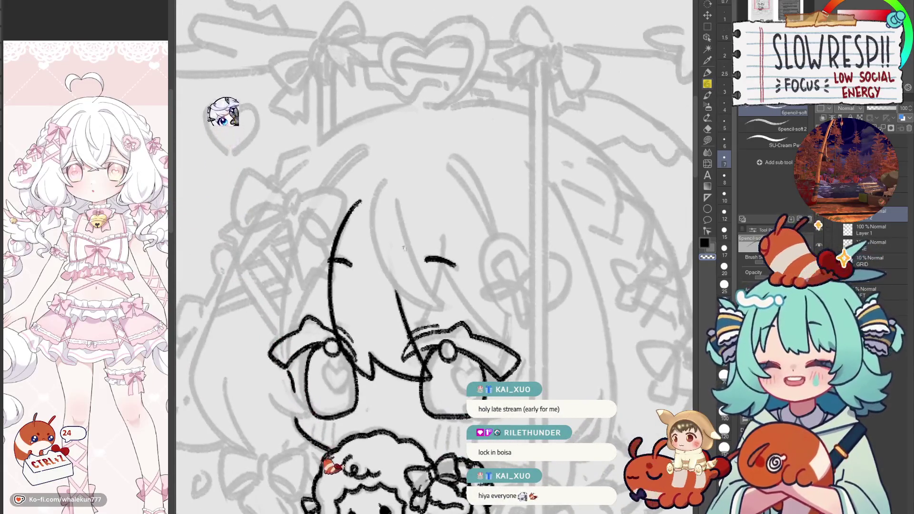
{"action": "scroll", "coordinate": [439, 304], "scroll_direction": "down", "scroll_amount": 5}
{"action": "scroll", "coordinate": [427, 192], "scroll_direction": "up", "scroll_amount": 1}
{"action": "scroll", "coordinate": [427, 192], "scroll_direction": "up", "scroll_amount": 1}
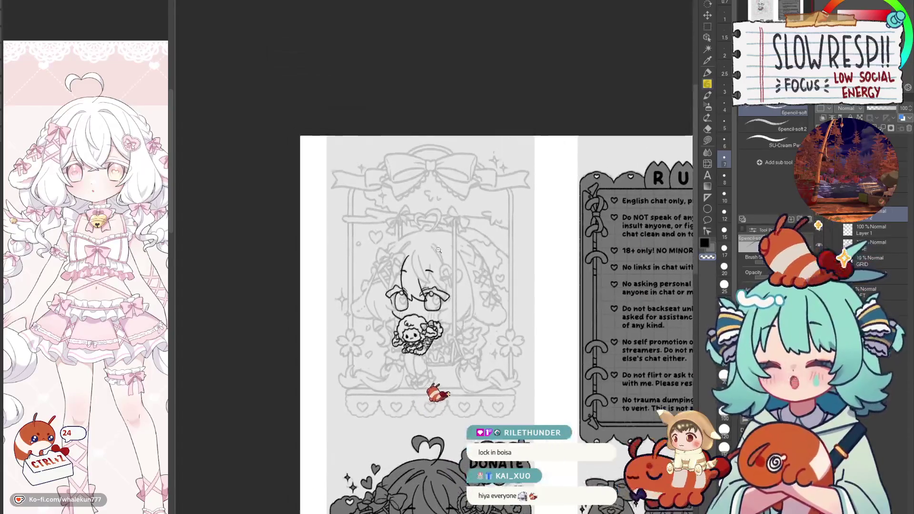
{"action": "scroll", "coordinate": [423, 205], "scroll_direction": "up", "scroll_amount": 3}
{"action": "scroll", "coordinate": [420, 216], "scroll_direction": "up", "scroll_amount": 2}
{"action": "scroll", "coordinate": [417, 228], "scroll_direction": "up", "scroll_amount": 2}
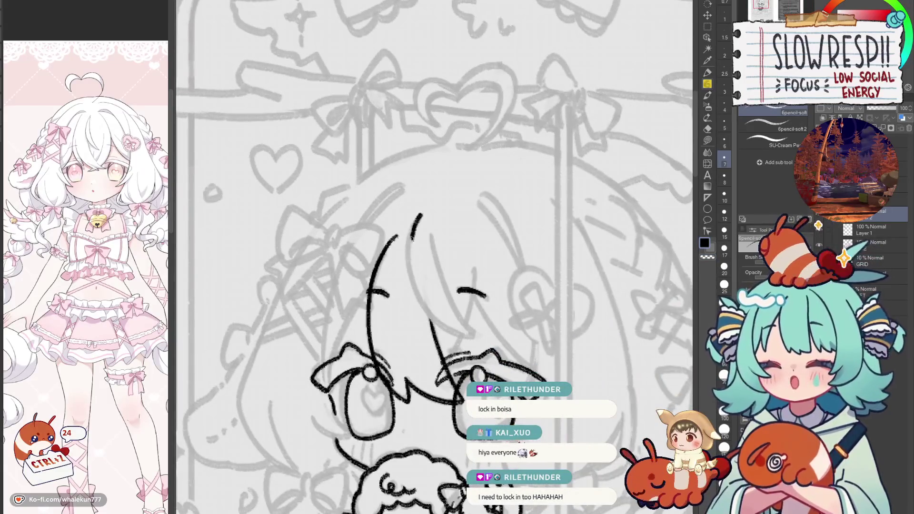
Step: Redraw the curved strand from the crown down between the eyes, retrying with undo
{"action": "key", "text": "ctrl+z"}
{"action": "key", "text": "ctrl+z"}
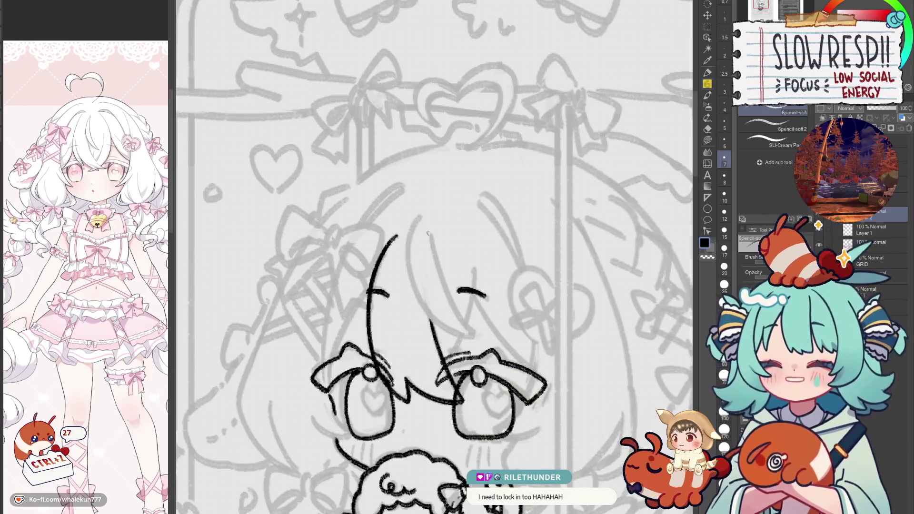
{"action": "key", "text": "ctrl+z"}
{"action": "mouse_move", "coordinate": [419, 218]}
{"action": "left_mouse_down"}
{"action": "mouse_move", "coordinate": [461, 339]}
{"action": "mouse_move", "coordinate": [471, 336]}
{"action": "left_mouse_up"}
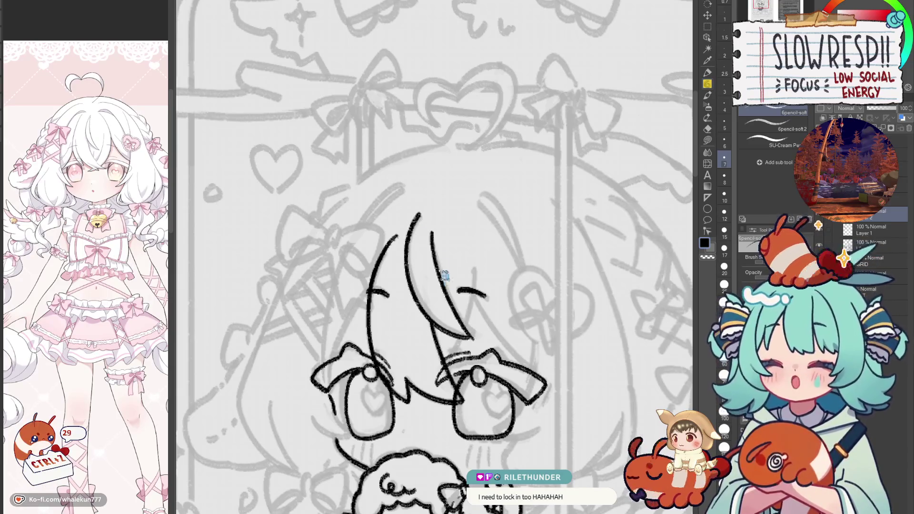
{"action": "key", "text": "ctrl+z"}
{"action": "key", "text": "ctrl+z"}
{"action": "left_click_drag", "start_coordinate": [419, 214], "coordinate": [469, 336]}
{"action": "key", "text": "ctrl+z"}
{"action": "left_click_drag", "start_coordinate": [420, 214], "coordinate": [478, 339]}
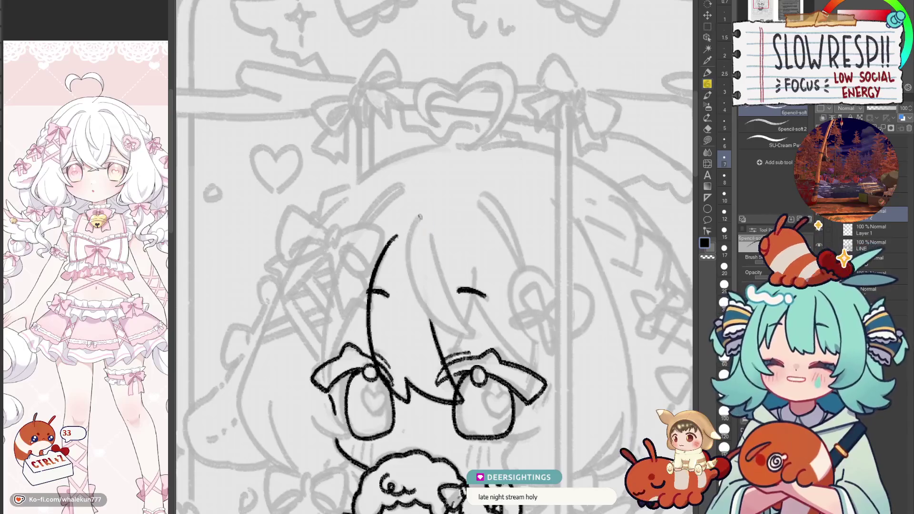
{"action": "key", "text": "ctrl+z"}
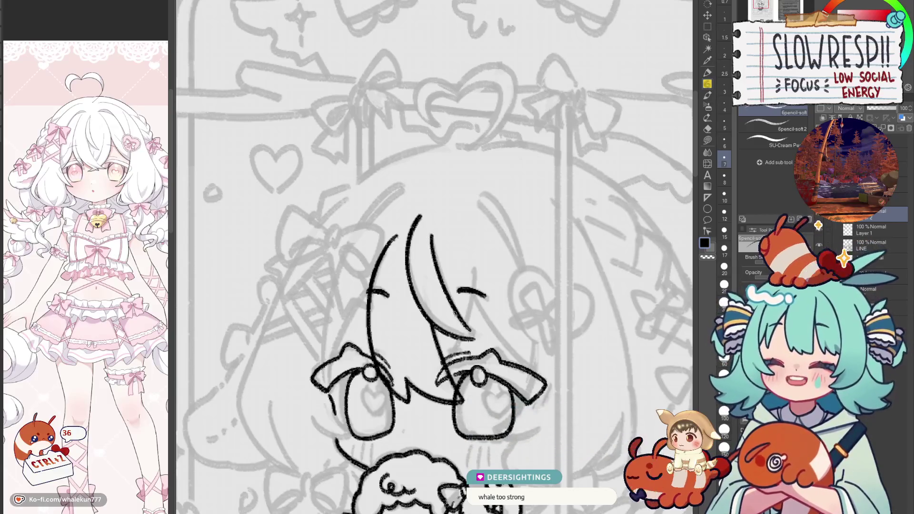
Step: Zoom in and attempt a new strand beside the long curve, undoing several tries
{"action": "scroll", "coordinate": [454, 314], "scroll_direction": "up", "scroll_amount": 1}
{"action": "scroll", "coordinate": [450, 295], "scroll_direction": "up", "scroll_amount": 1}
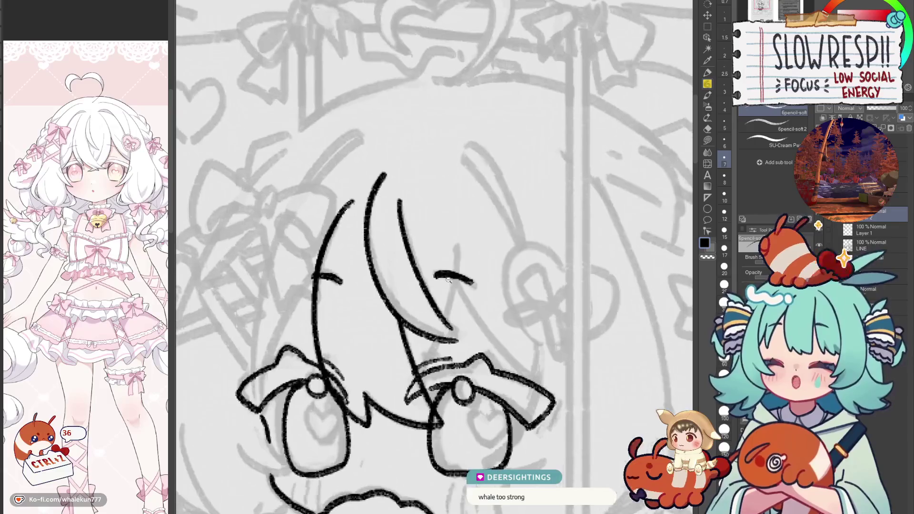
{"action": "scroll", "coordinate": [445, 277], "scroll_direction": "up", "scroll_amount": 1}
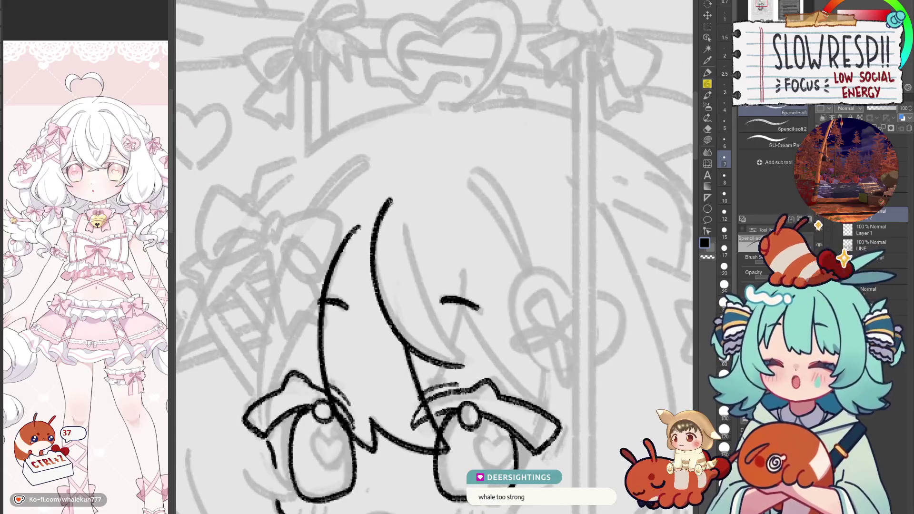
{"action": "left_click_drag", "start_coordinate": [390, 196], "coordinate": [419, 341]}
{"action": "key", "text": "ctrl+z"}
{"action": "key", "text": "ctrl+z"}
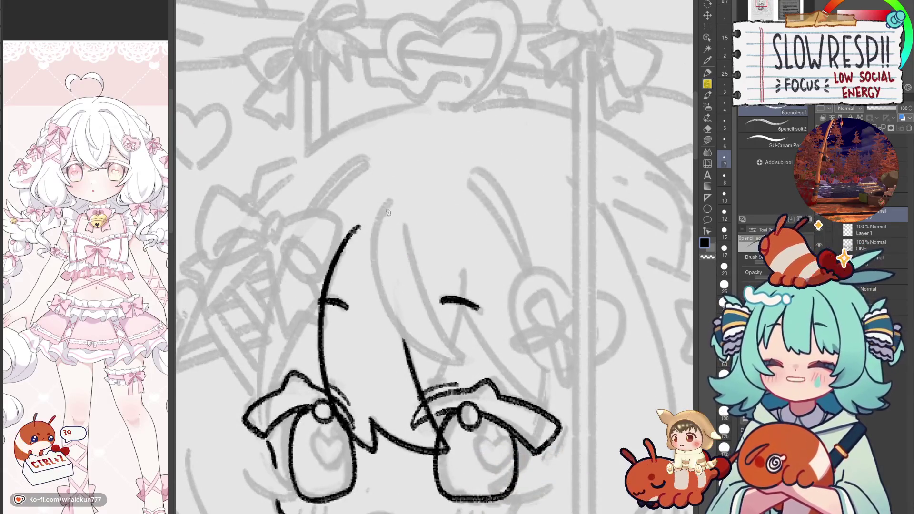
{"action": "left_click_drag", "start_coordinate": [384, 215], "coordinate": [464, 361]}
{"action": "key", "text": "ctrl+z"}
{"action": "left_click_drag", "start_coordinate": [390, 198], "coordinate": [464, 364]}
{"action": "key", "text": "ctrl+z"}
{"action": "left_click_drag", "start_coordinate": [390, 197], "coordinate": [404, 338]}
{"action": "key", "text": "ctrl+z"}
{"action": "key", "text": "ctrl+z"}
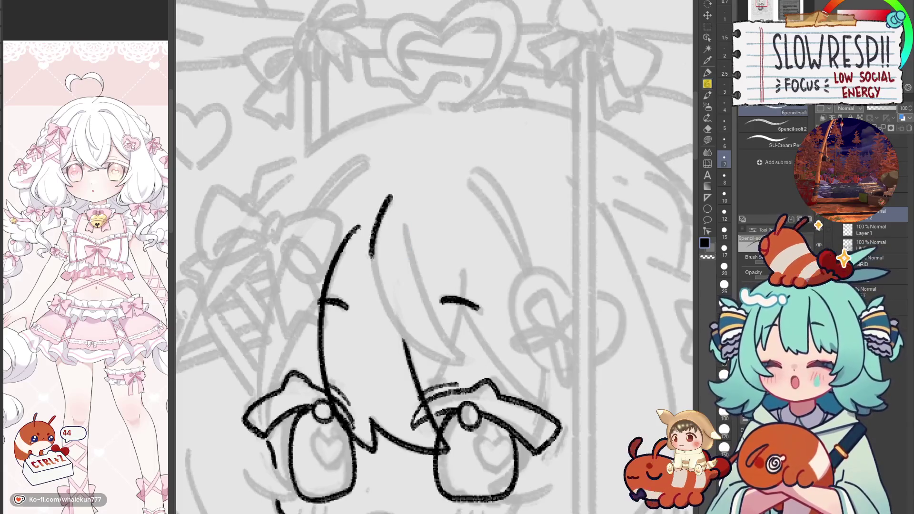
Step: Ink a long strand down toward the right eye, flip the view to check, and trim its top
{"action": "left_click_drag", "start_coordinate": [408, 221], "coordinate": [464, 357]}
{"action": "key", "text": "ctrl+z"}
{"action": "left_click_drag", "start_coordinate": [407, 222], "coordinate": [461, 351]}
{"action": "key", "text": "ctrl+z"}
{"action": "key", "text": "ctrl+z"}
{"action": "left_click_drag", "start_coordinate": [404, 222], "coordinate": [469, 360]}
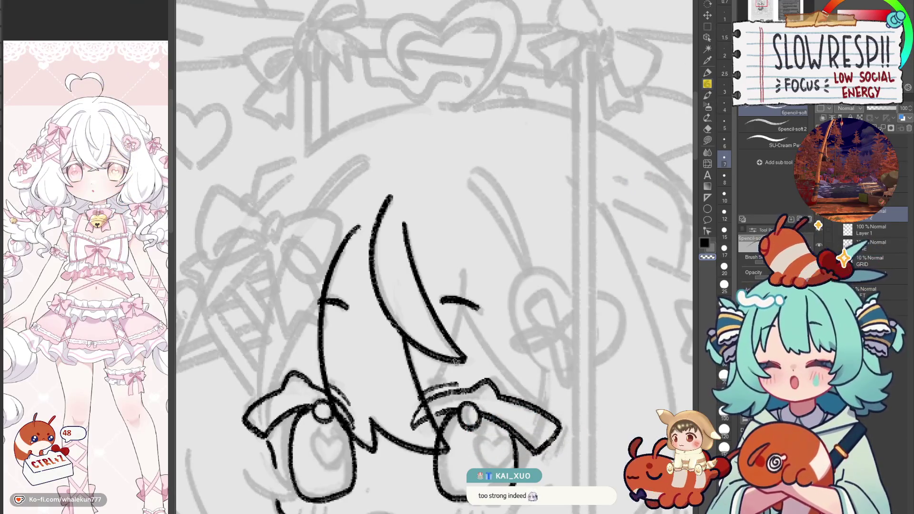
{"action": "key", "text": "h"}
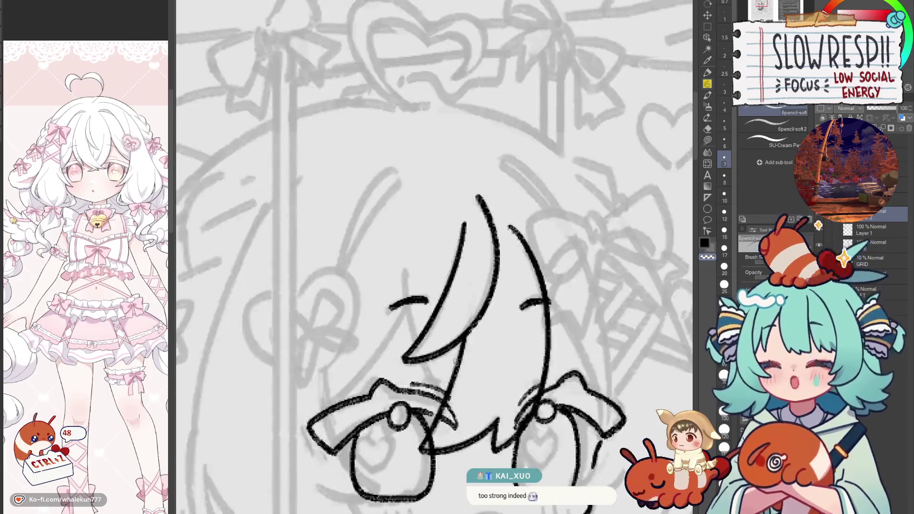
{"action": "key", "text": "h"}
{"action": "key", "text": "h"}
{"action": "key", "text": "h"}
{"action": "scroll", "coordinate": [393, 278], "scroll_direction": "up", "scroll_amount": 3}
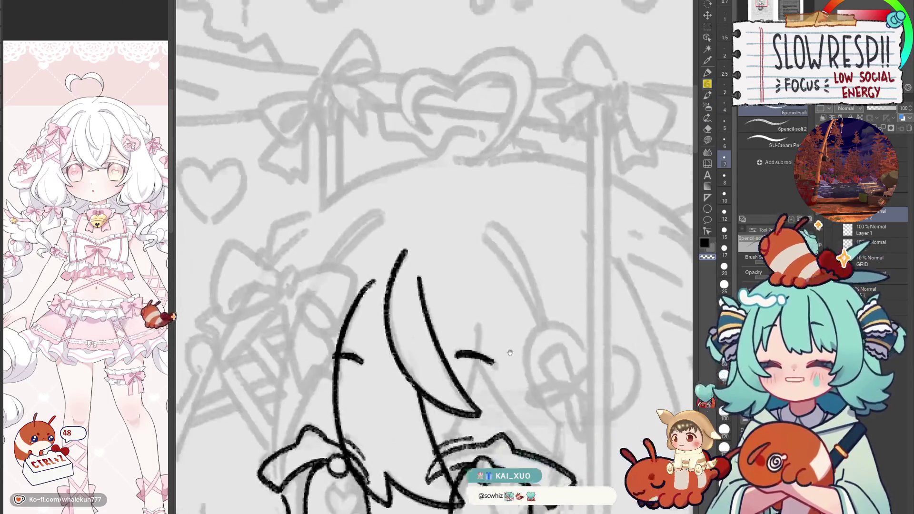
{"action": "key", "text": "ctrl+z"}
{"action": "key", "text": "ctrl+z"}
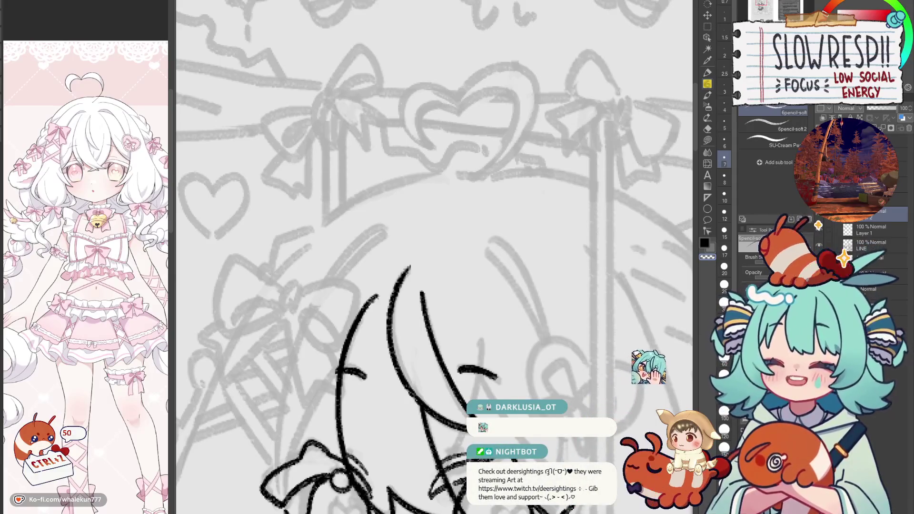
{"action": "scroll", "coordinate": [434, 257], "scroll_direction": "down", "scroll_amount": 5}
{"action": "scroll", "coordinate": [434, 257], "scroll_direction": "up", "scroll_amount": 5}
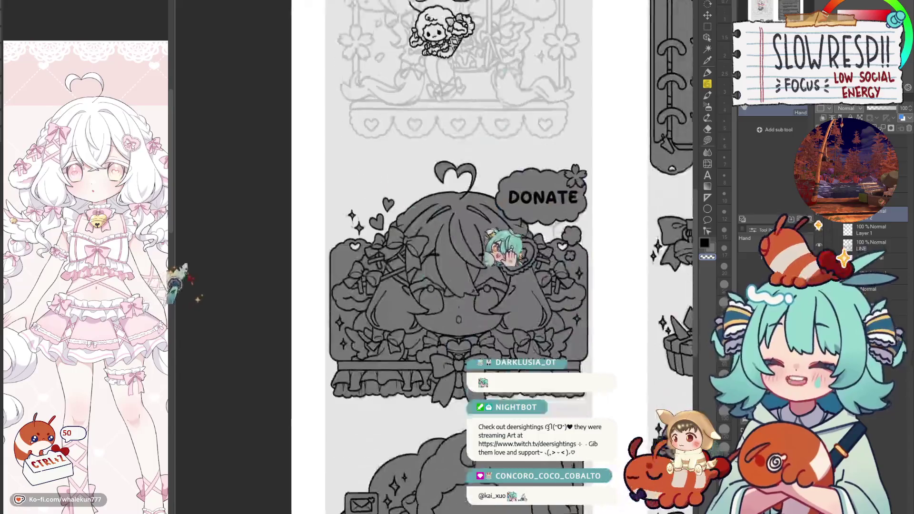
{"action": "scroll", "coordinate": [504, 236], "scroll_direction": "up", "scroll_amount": 3}
{"action": "scroll", "coordinate": [504, 236], "scroll_direction": "down", "scroll_amount": 4}
{"action": "scroll", "coordinate": [504, 236], "scroll_direction": "down", "scroll_amount": 3}
{"action": "scroll", "coordinate": [504, 237], "scroll_direction": "up", "scroll_amount": 5}
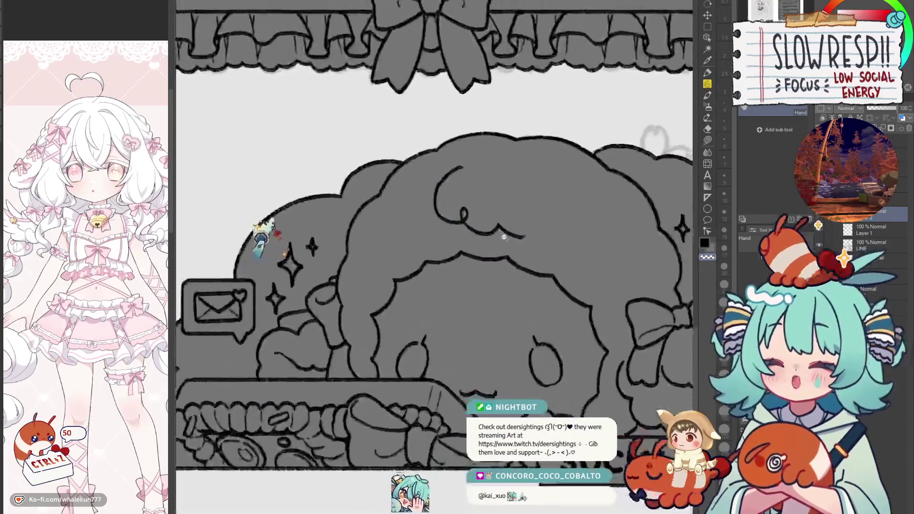
{"action": "scroll", "coordinate": [503, 236], "scroll_direction": "down", "scroll_amount": 3}
{"action": "left_click_drag", "start_coordinate": [503, 236], "coordinate": [531, 389]}
{"action": "scroll", "coordinate": [531, 389], "scroll_direction": "up", "scroll_amount": 3}
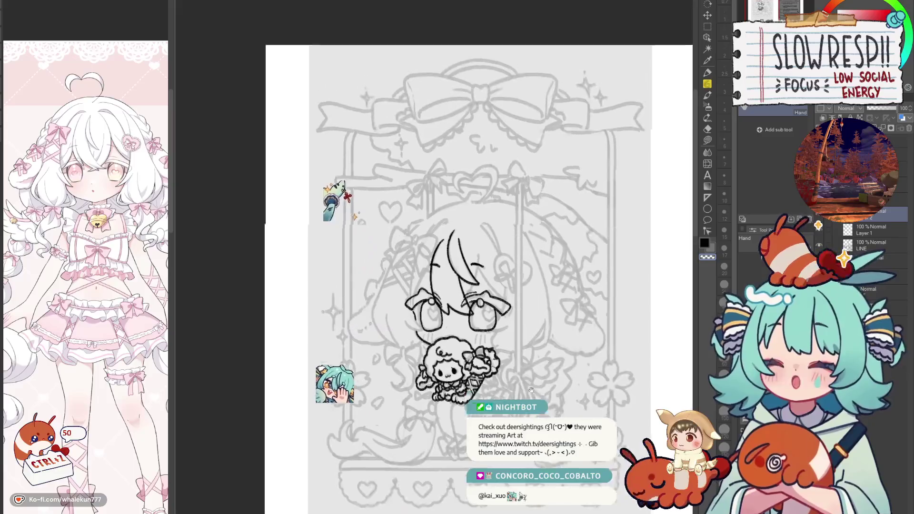
{"action": "scroll", "coordinate": [529, 275], "scroll_direction": "up", "scroll_amount": 2}
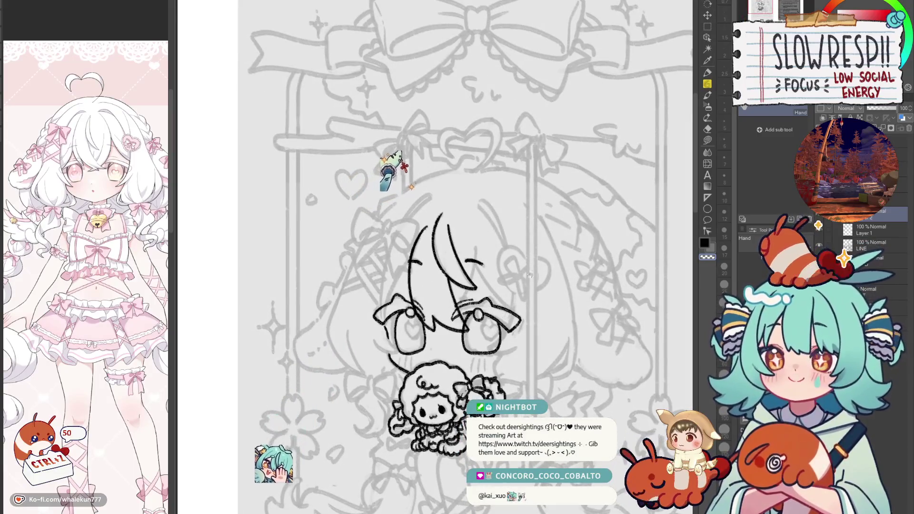
{"action": "left_click_drag", "start_coordinate": [501, 349], "coordinate": [484, 269]}
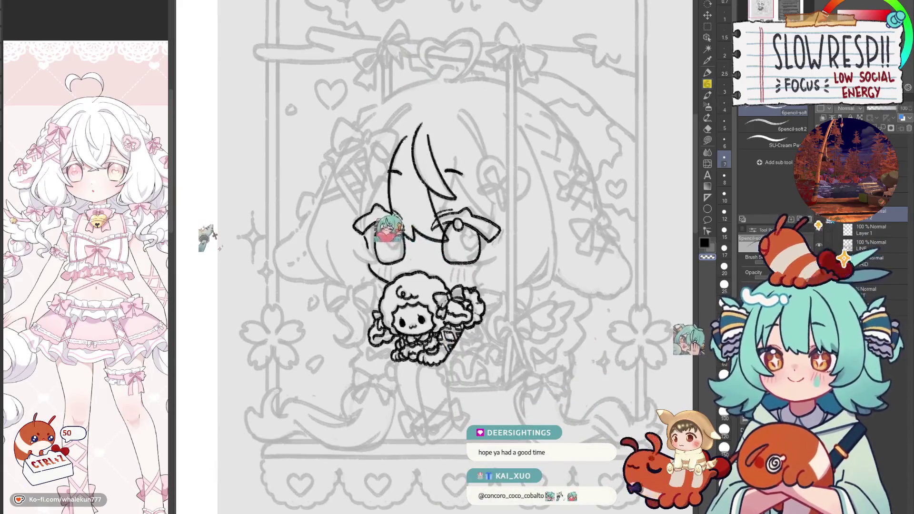
{"action": "scroll", "coordinate": [428, 214], "scroll_direction": "up", "scroll_amount": 2}
{"action": "scroll", "coordinate": [428, 214], "scroll_direction": "up", "scroll_amount": 2}
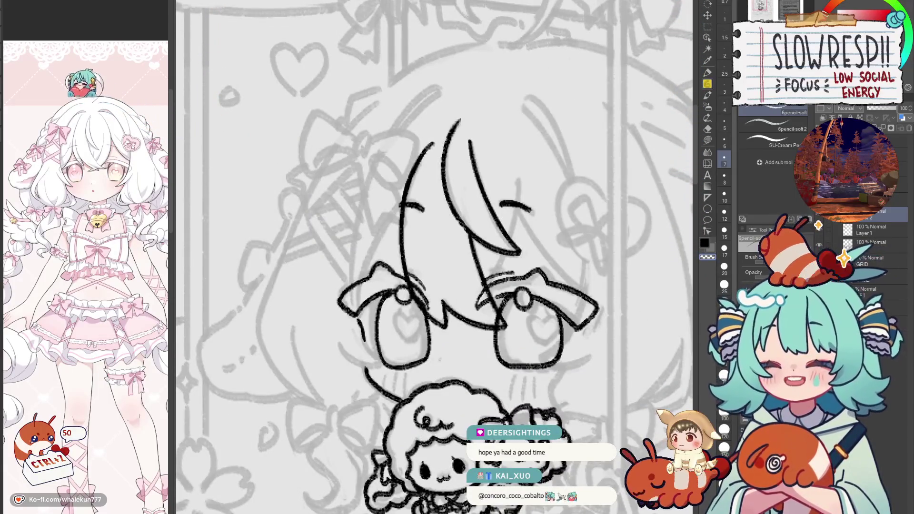
Step: Draw a vertical stroke through the short mark beside the bangs, retrying with undo
{"action": "scroll", "coordinate": [450, 279], "scroll_direction": "up", "scroll_amount": 1}
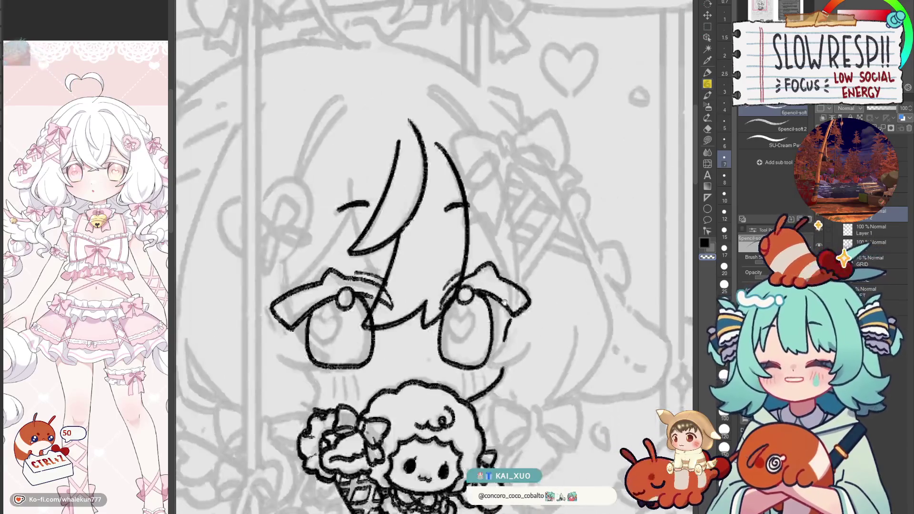
{"action": "scroll", "coordinate": [450, 279], "scroll_direction": "up", "scroll_amount": 1}
{"action": "scroll", "coordinate": [450, 279], "scroll_direction": "up", "scroll_amount": 1}
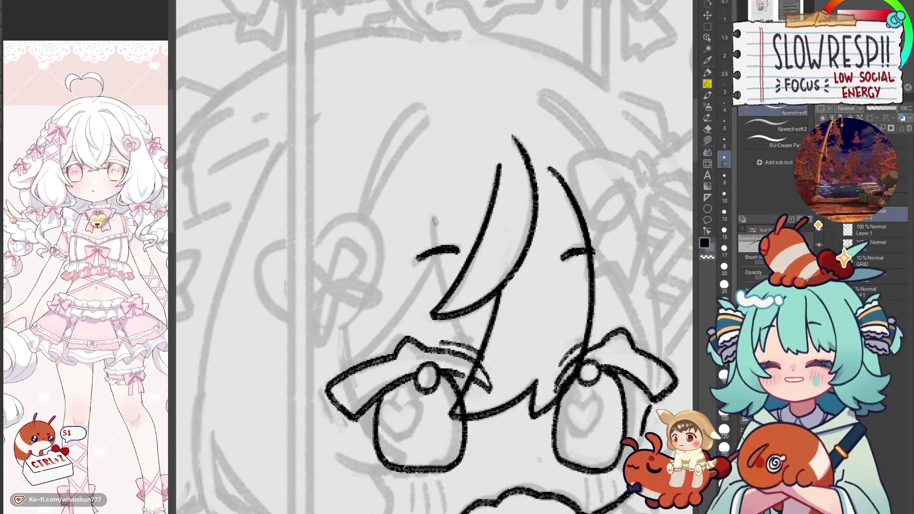
{"action": "left_click_drag", "start_coordinate": [433, 211], "coordinate": [442, 294]}
{"action": "key", "text": "ctrl+z"}
{"action": "left_click_drag", "start_coordinate": [433, 214], "coordinate": [436, 266]}
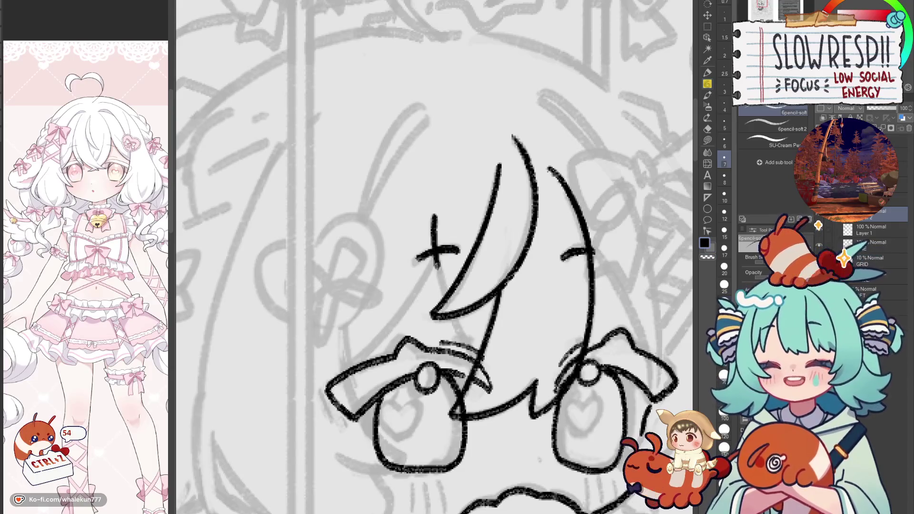
{"action": "key", "text": "ctrl+z"}
{"action": "left_click_drag", "start_coordinate": [433, 217], "coordinate": [445, 295]}
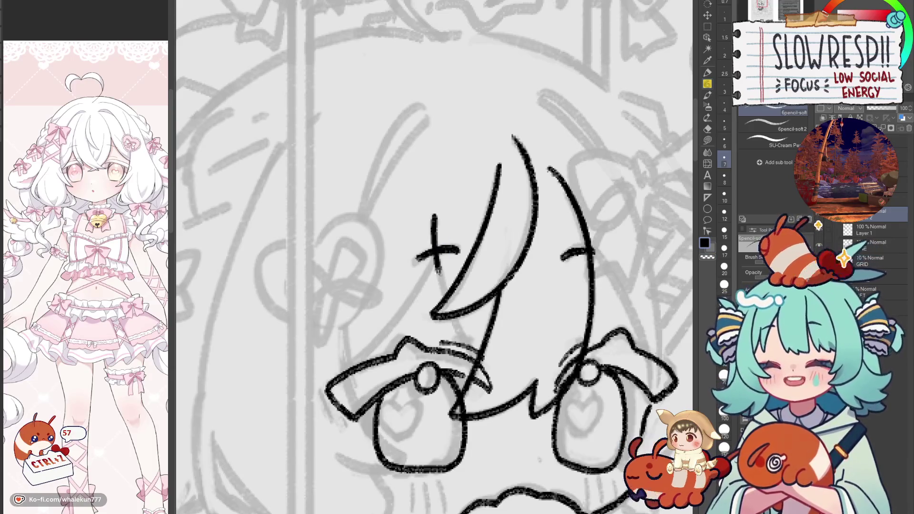
{"action": "key", "text": "ctrl+z"}
{"action": "left_click_drag", "start_coordinate": [434, 217], "coordinate": [445, 295]}
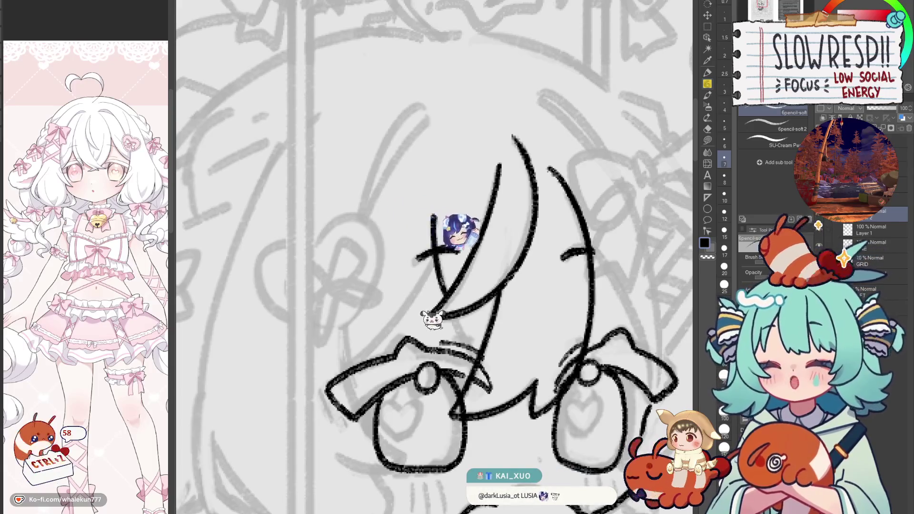
{"action": "key", "text": "ctrl+z"}
{"action": "key", "text": "ctrl+z"}
{"action": "left_click_drag", "start_coordinate": [434, 214], "coordinate": [445, 298]}
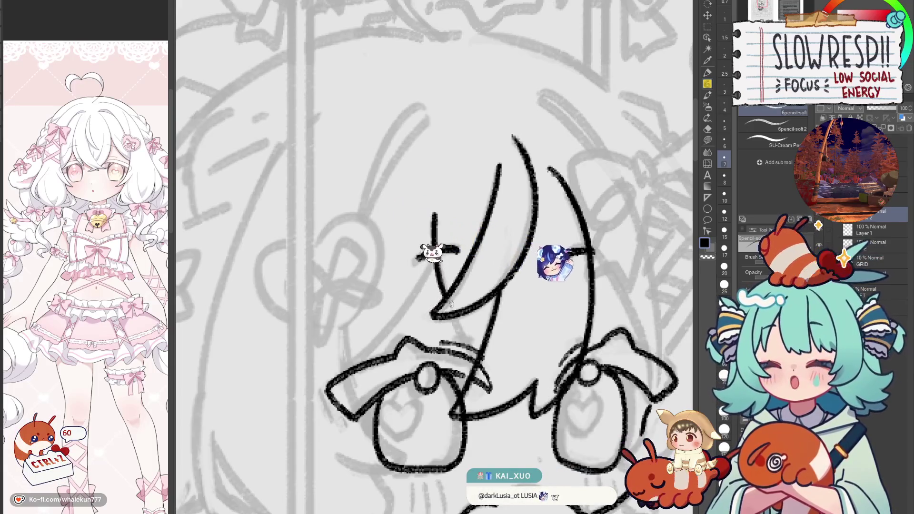
{"action": "key", "text": "ctrl+z"}
{"action": "key", "text": "ctrl+z"}
{"action": "key", "text": "ctrl+z"}
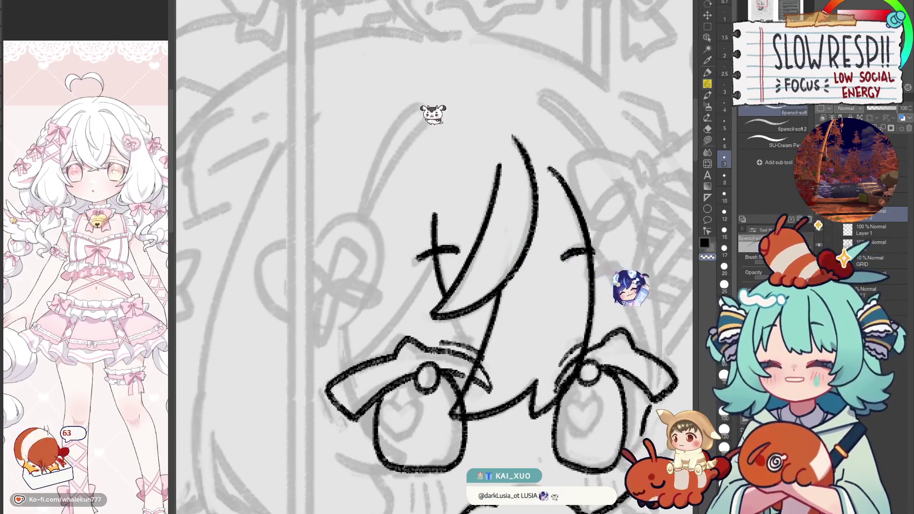
{"action": "key", "text": "ctrl+z"}
Step: Mirror the canvas to check, then pan over the head sketch and return to the Pencil
{"action": "key", "text": "ctrl+z"}
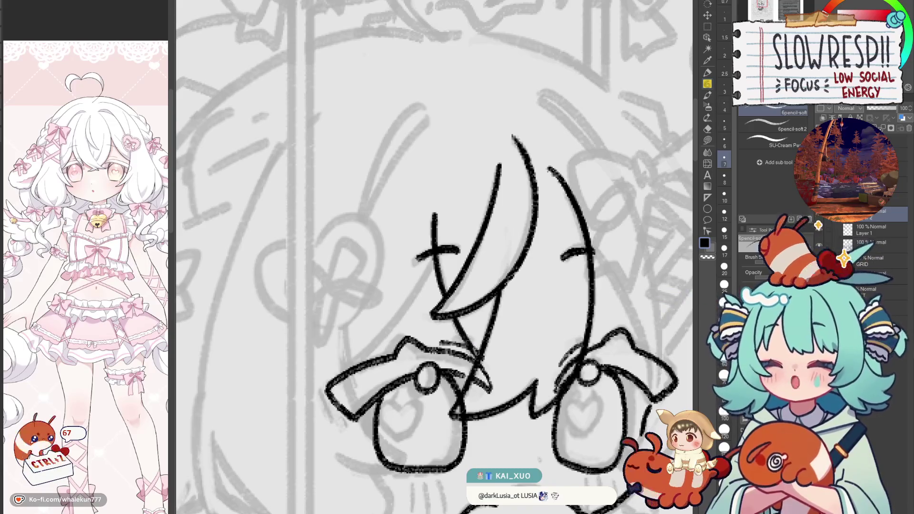
{"action": "key", "text": "h"}
{"action": "key", "text": "ctrl+z"}
{"action": "key", "text": "ctrl+z"}
{"action": "left_click_drag", "start_coordinate": [393, 405], "coordinate": [521, 386]}
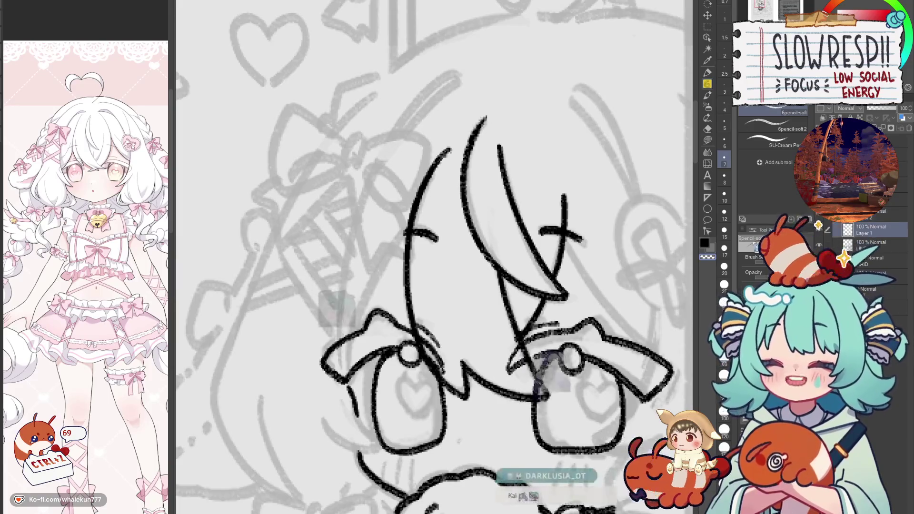
{"action": "key", "text": "e"}
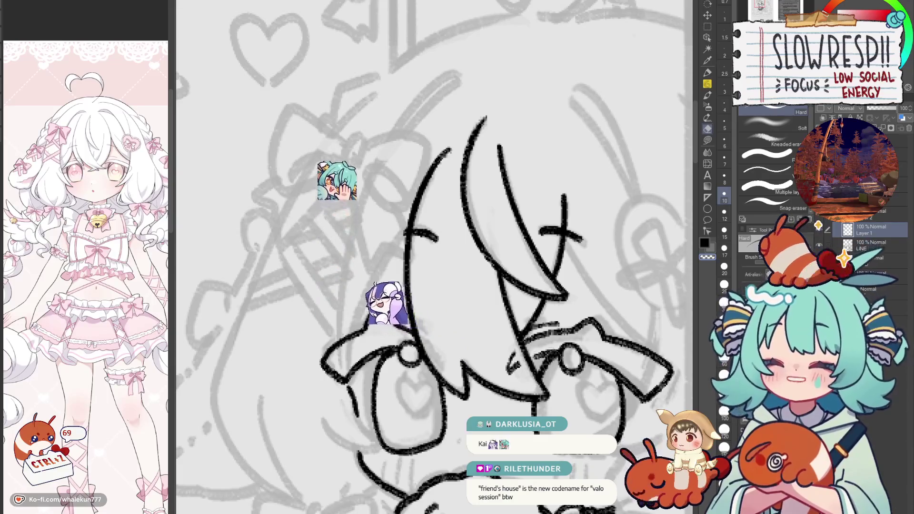
{"action": "scroll", "coordinate": [522, 267], "scroll_direction": "down", "scroll_amount": 3}
{"action": "scroll", "coordinate": [523, 267], "scroll_direction": "up", "scroll_amount": 1}
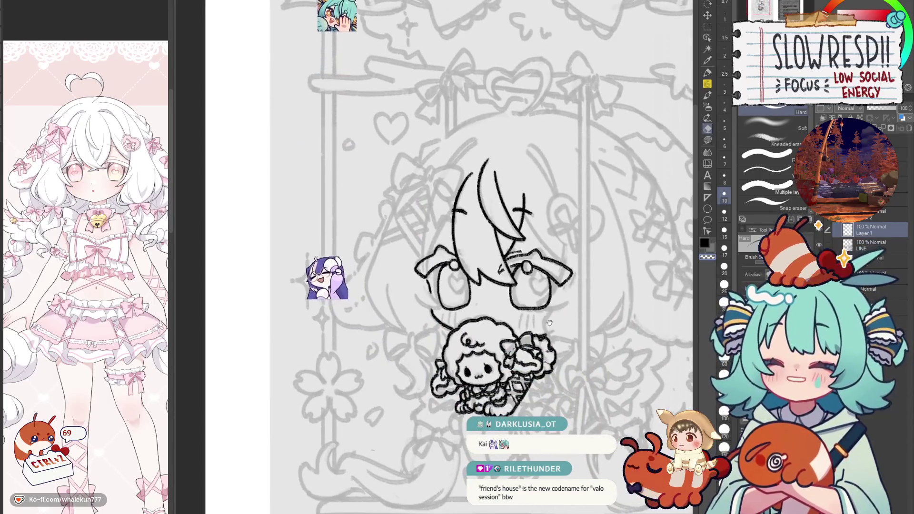
{"action": "left_click_drag", "start_coordinate": [553, 390], "coordinate": [549, 237]}
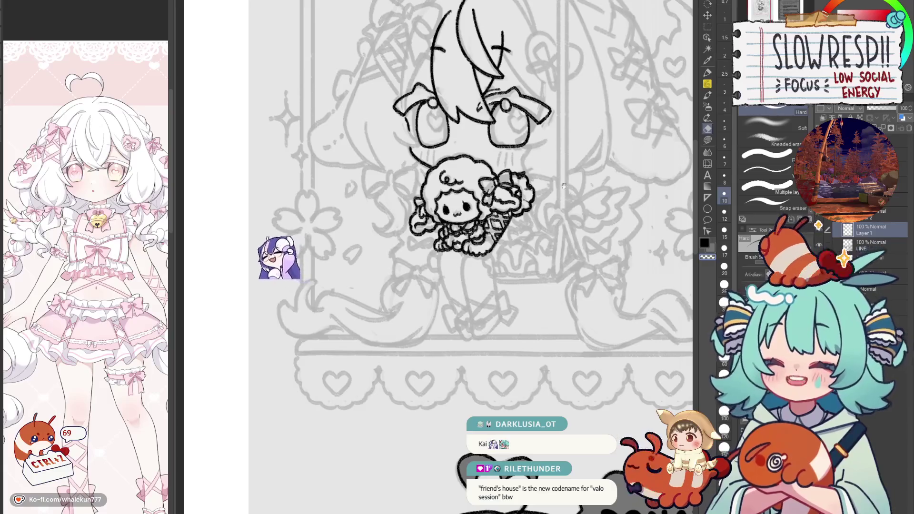
{"action": "scroll", "coordinate": [504, 342], "scroll_direction": "down", "scroll_amount": 1}
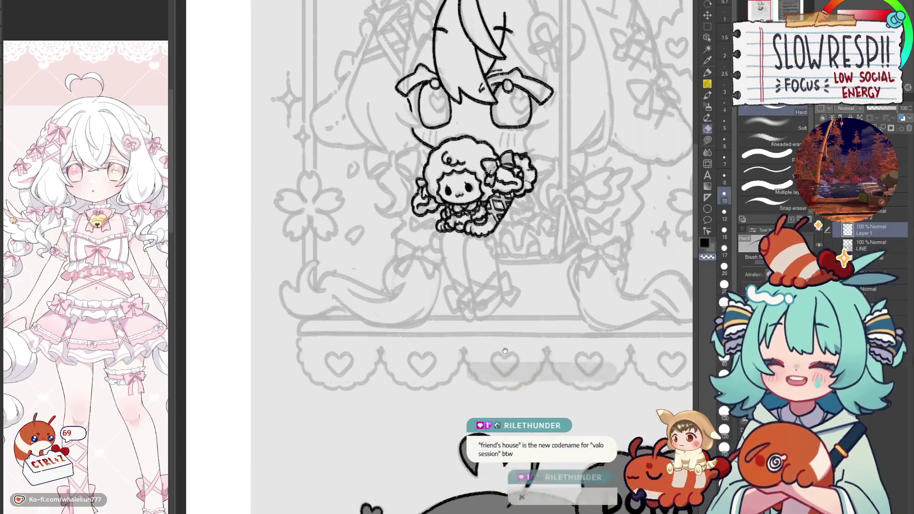
{"action": "key", "text": "o"}
{"action": "key", "text": "p"}
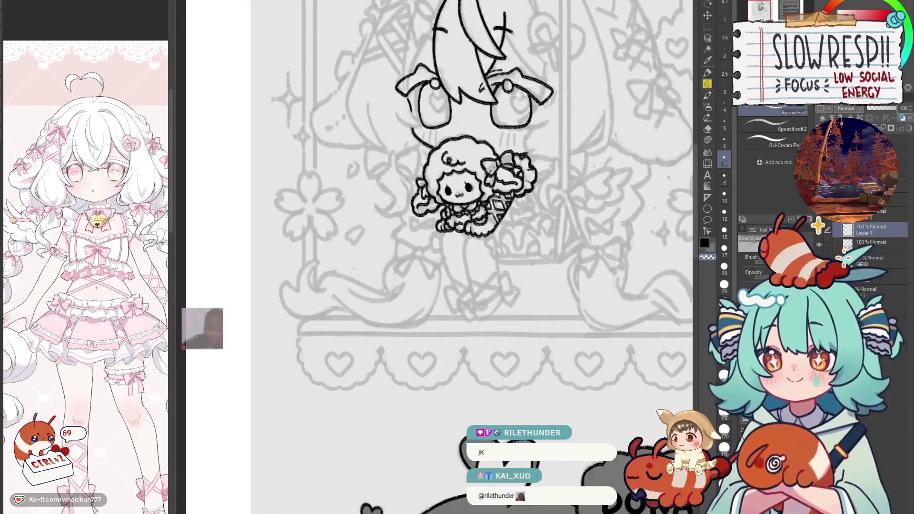
Step: Frame the chibi head and sheep in the centre of the view
{"action": "left_click_drag", "start_coordinate": [518, 310], "coordinate": [488, 373]}
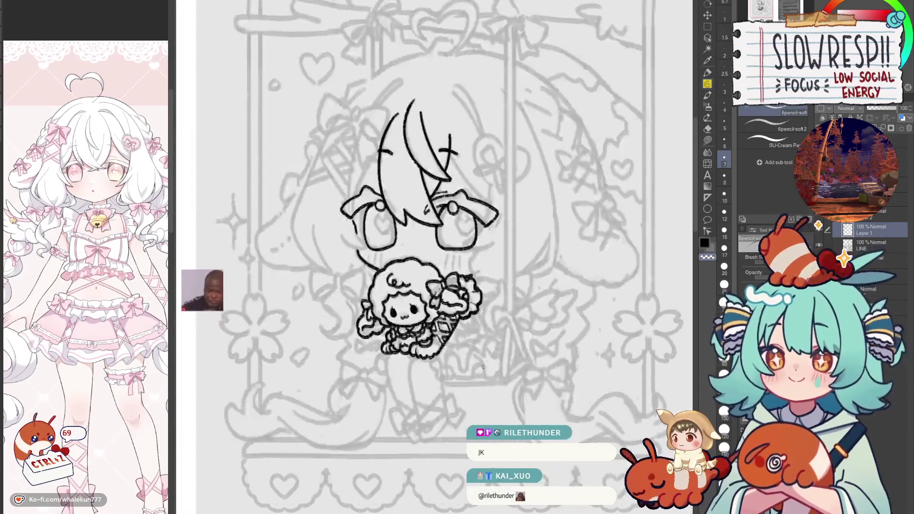
{"action": "scroll", "coordinate": [482, 367], "scroll_direction": "up", "scroll_amount": 1}
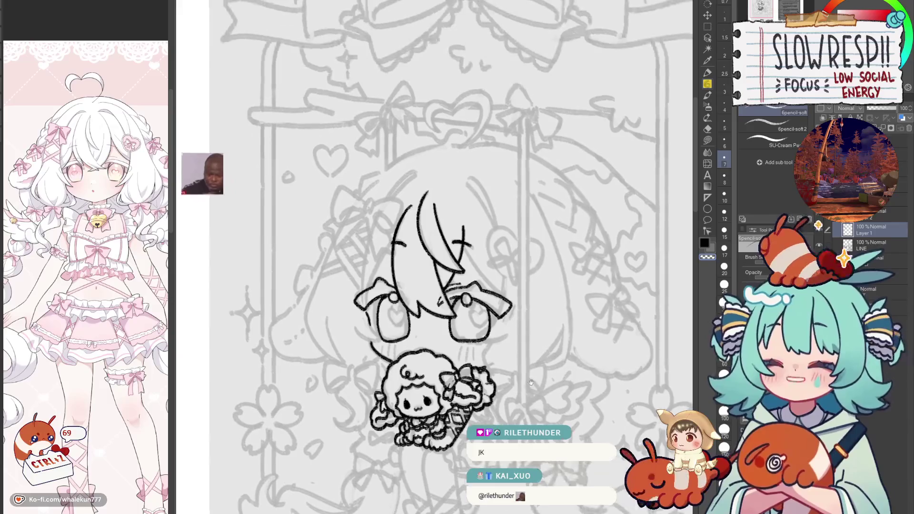
{"action": "scroll", "coordinate": [515, 339], "scroll_direction": "up", "scroll_amount": 2}
{"action": "scroll", "coordinate": [516, 339], "scroll_direction": "down", "scroll_amount": 3}
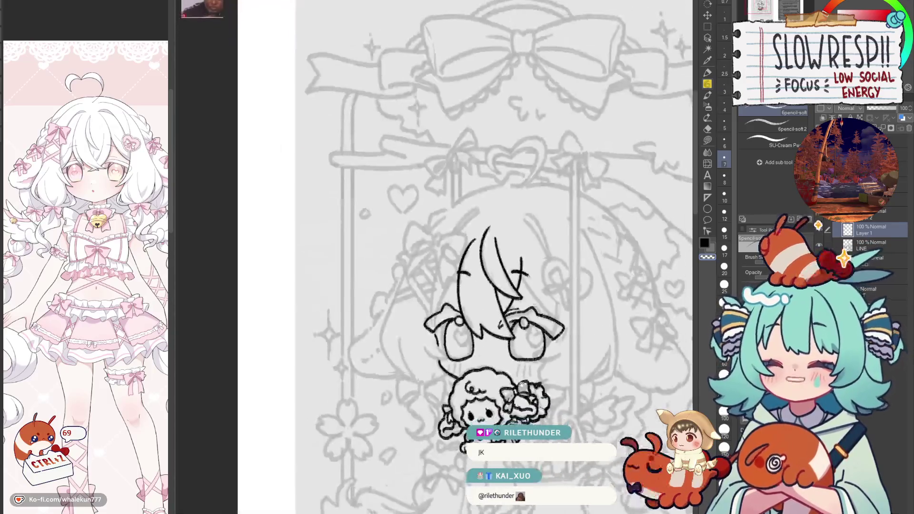
{"action": "scroll", "coordinate": [514, 380], "scroll_direction": "up", "scroll_amount": 2}
{"action": "scroll", "coordinate": [513, 381], "scroll_direction": "down", "scroll_amount": 2}
{"action": "left_click_drag", "start_coordinate": [514, 381], "coordinate": [522, 304]}
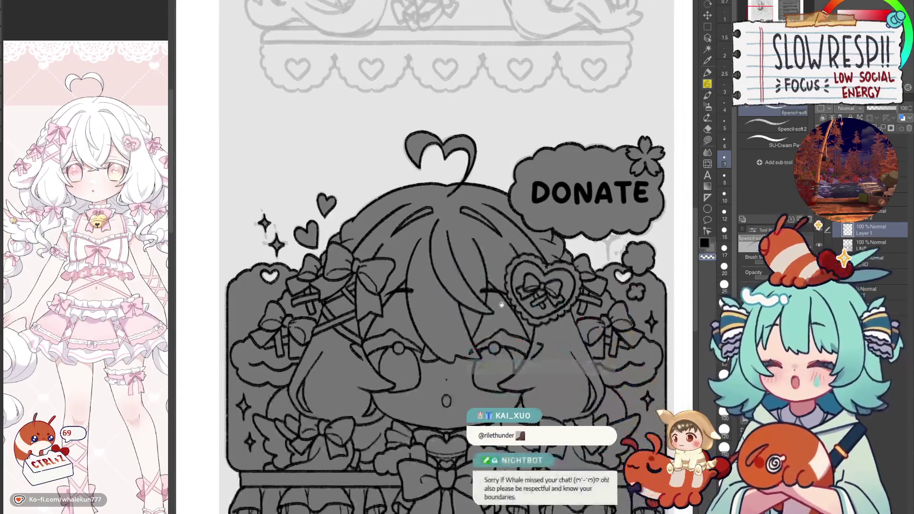
{"action": "scroll", "coordinate": [521, 304], "scroll_direction": "up", "scroll_amount": 2}
{"action": "scroll", "coordinate": [521, 304], "scroll_direction": "up", "scroll_amount": 5}
{"action": "left_click_drag", "start_coordinate": [471, 270], "coordinate": [513, 303]}
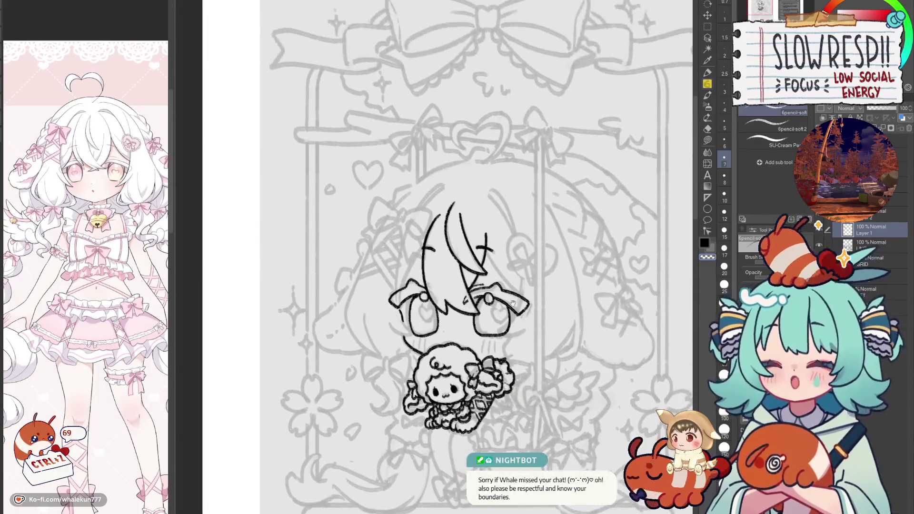
Step: Toggle the sheep/ear and hair strokes off and on to compare, then zoom into the head sketch
{"action": "left_click", "coordinate": [819, 229]}
{"action": "left_click", "coordinate": [818, 229]}
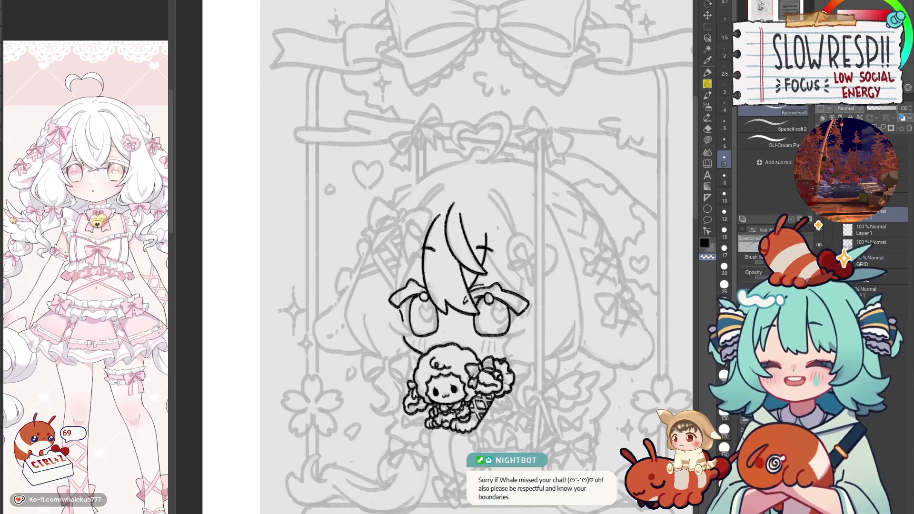
{"action": "left_click", "coordinate": [819, 244]}
{"action": "left_click", "coordinate": [818, 245]}
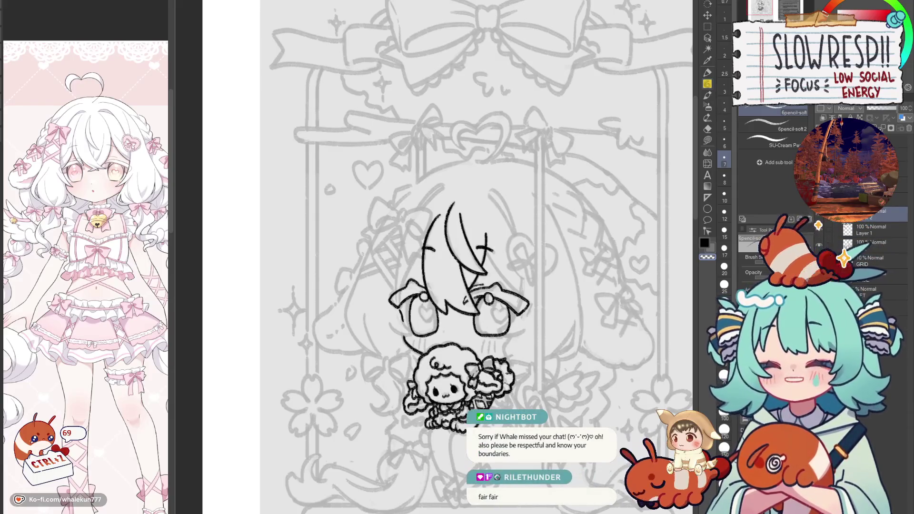
{"action": "left_click", "coordinate": [380, 272]}
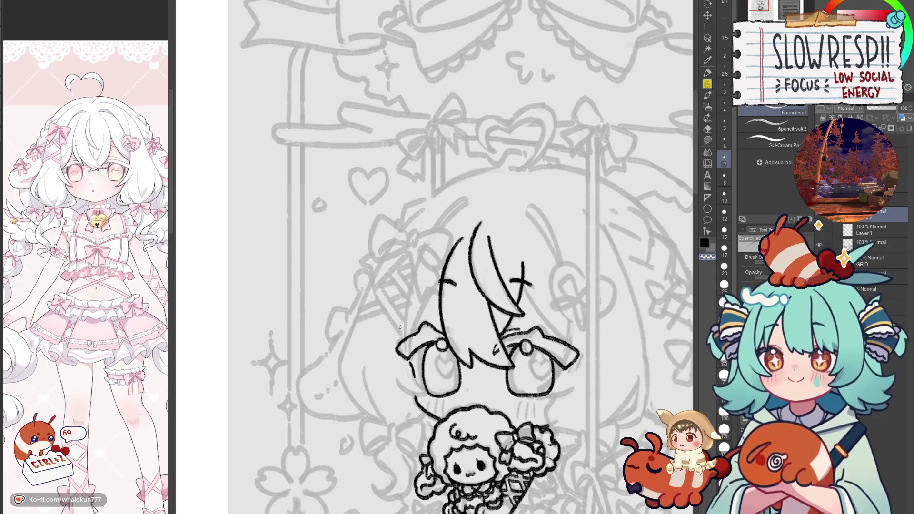
{"action": "scroll", "coordinate": [399, 326], "scroll_direction": "up", "scroll_amount": 1}
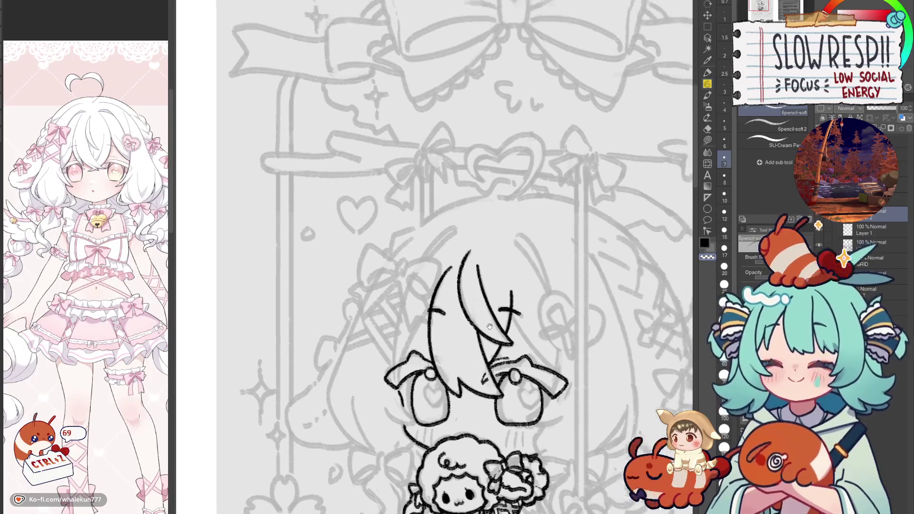
Step: Zoom in on the head and draw the long left hair outline, redrawing it until it fits
{"action": "scroll", "coordinate": [428, 326], "scroll_direction": "up", "scroll_amount": 1}
{"action": "scroll", "coordinate": [468, 327], "scroll_direction": "up", "scroll_amount": 1}
{"action": "scroll", "coordinate": [495, 299], "scroll_direction": "up", "scroll_amount": 1}
{"action": "scroll", "coordinate": [476, 278], "scroll_direction": "up", "scroll_amount": 1}
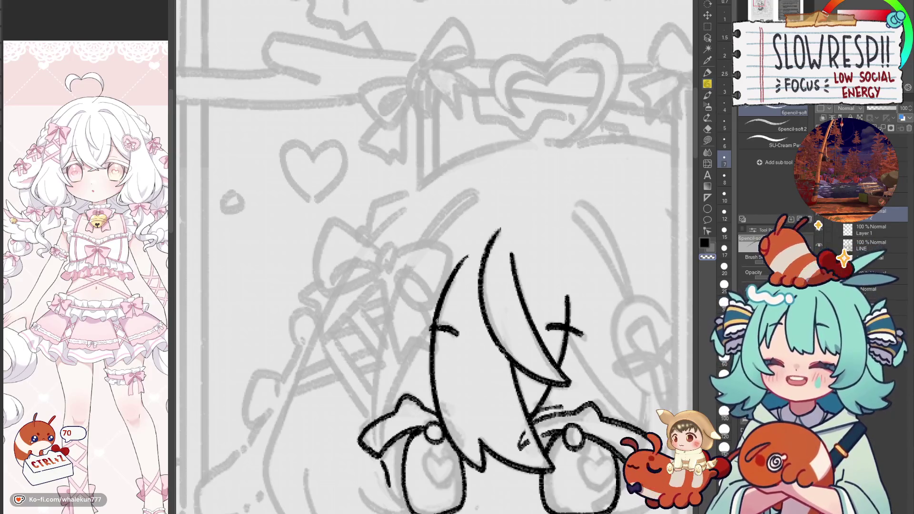
{"action": "mouse_move", "coordinate": [448, 312]}
{"action": "left_mouse_down"}
{"action": "mouse_move", "coordinate": [486, 229]}
{"action": "mouse_move", "coordinate": [421, 366]}
{"action": "left_mouse_up"}
{"action": "key", "text": "ctrl+z"}
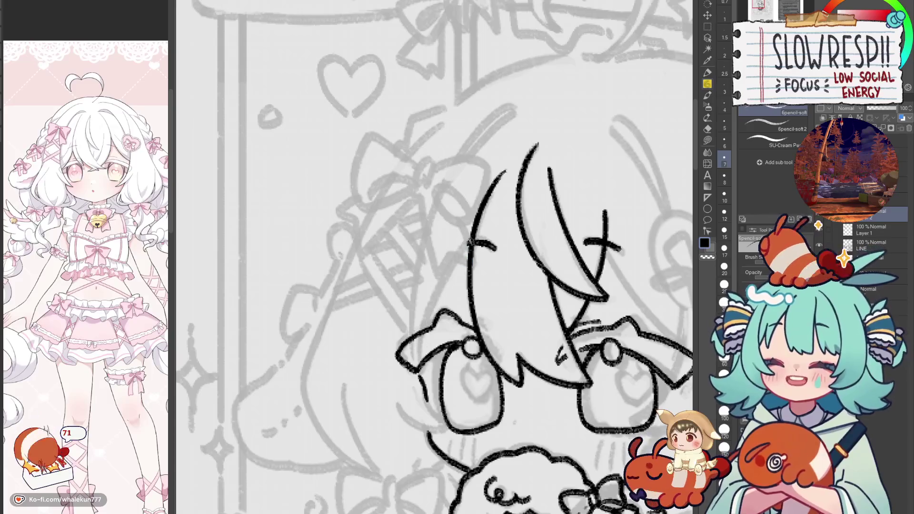
{"action": "left_click_drag", "start_coordinate": [471, 235], "coordinate": [417, 386]}
{"action": "key", "text": "ctrl+z"}
{"action": "left_click_drag", "start_coordinate": [472, 236], "coordinate": [419, 376]}
{"action": "key", "text": "ctrl+z"}
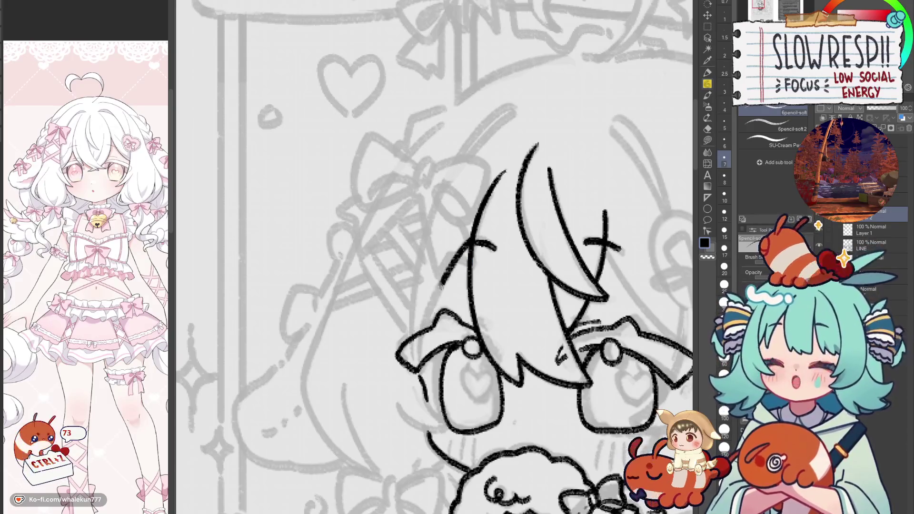
{"action": "key", "text": "ctrl+z"}
{"action": "left_click_drag", "start_coordinate": [474, 236], "coordinate": [426, 362]}
{"action": "key", "text": "ctrl+z"}
{"action": "left_click_drag", "start_coordinate": [472, 236], "coordinate": [423, 381]}
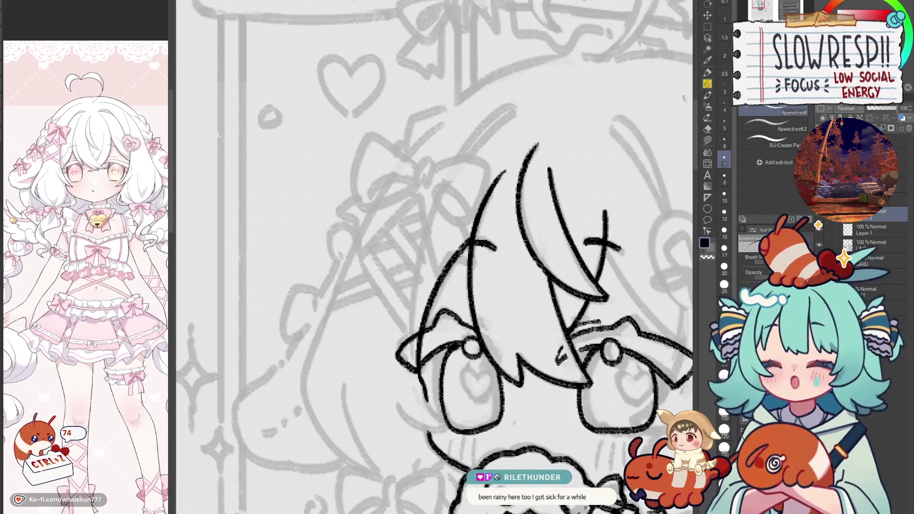
Step: Undo the last three strokes and adjust the zoom
{"action": "scroll", "coordinate": [477, 284], "scroll_direction": "up", "scroll_amount": 2}
{"action": "key", "text": "ctrl+z"}
{"action": "key", "text": "ctrl+z"}
{"action": "key", "text": "ctrl+z"}
{"action": "key", "text": "ctrl+z"}
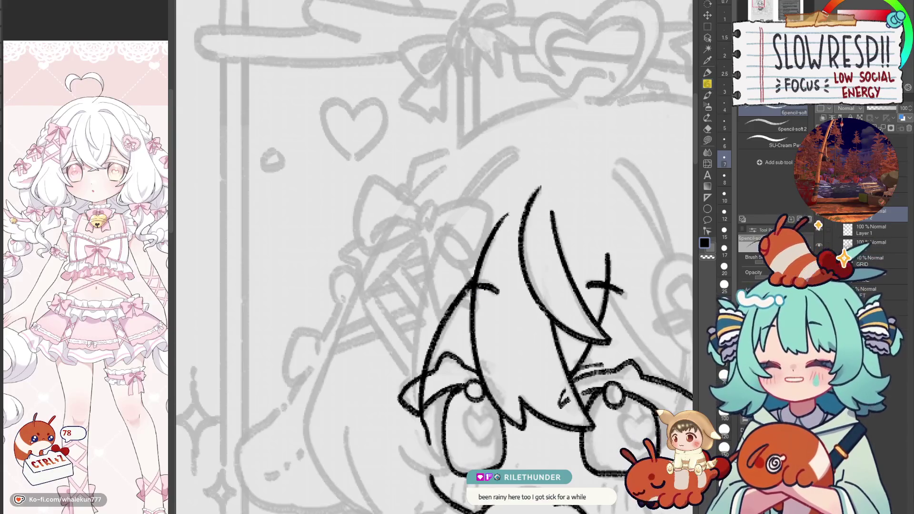
{"action": "key", "text": "ctrl+z"}
{"action": "key", "text": "ctrl+z"}
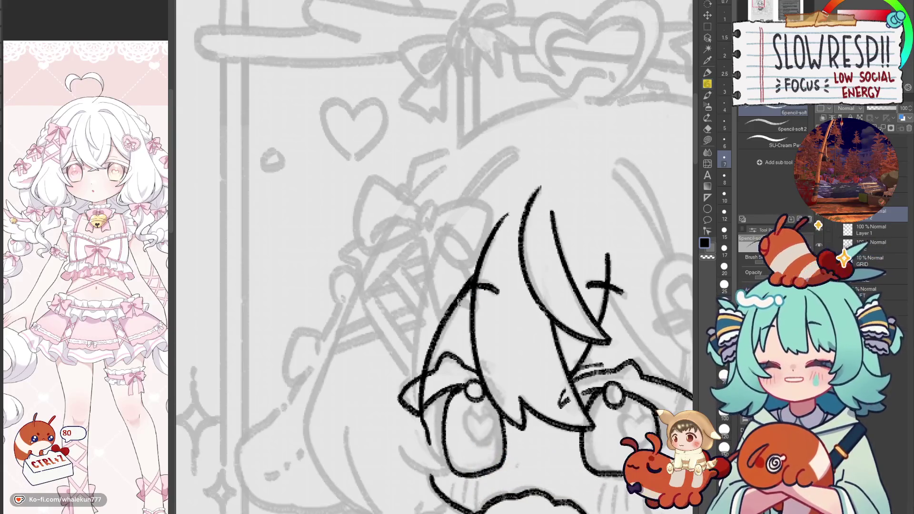
{"action": "key", "text": "ctrl+z"}
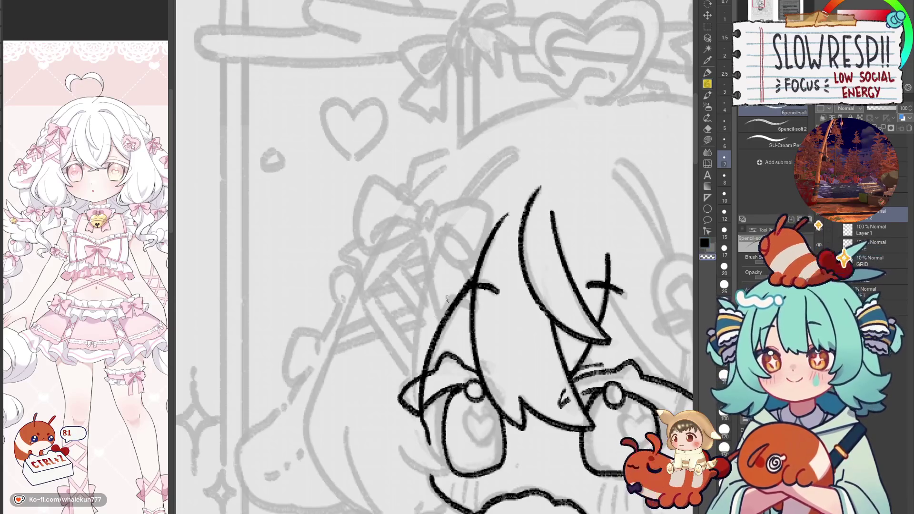
{"action": "scroll", "coordinate": [428, 355], "scroll_direction": "down", "scroll_amount": 5}
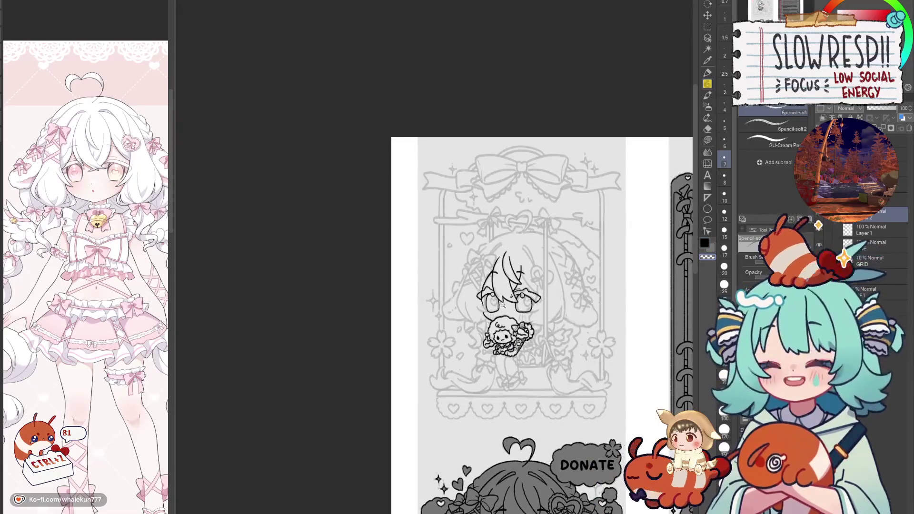
Step: Flip the view to check, then draw the diagonal hair strand reaching the left eye
{"action": "scroll", "coordinate": [543, 300], "scroll_direction": "up", "scroll_amount": 4}
{"action": "key", "text": "h"}
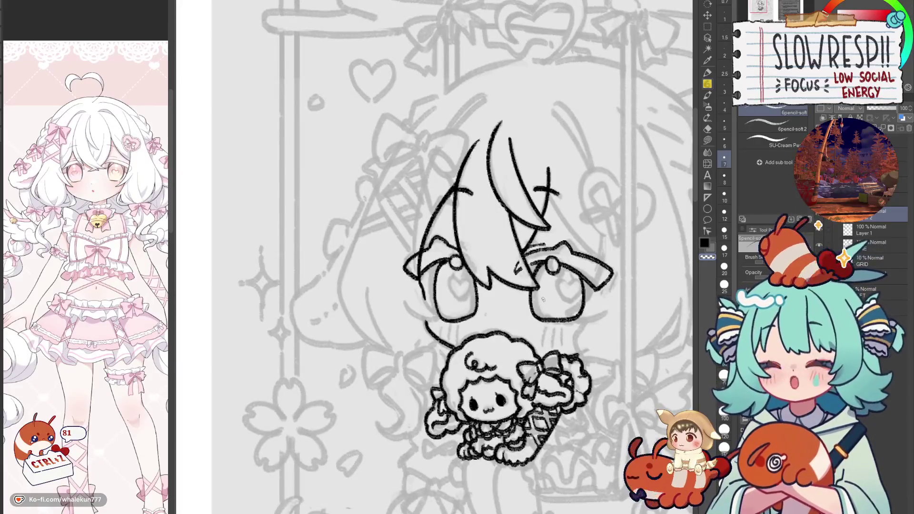
{"action": "key", "text": "h"}
{"action": "scroll", "coordinate": [543, 298], "scroll_direction": "down", "scroll_amount": 4}
{"action": "scroll", "coordinate": [418, 287], "scroll_direction": "up", "scroll_amount": 1}
{"action": "scroll", "coordinate": [418, 286], "scroll_direction": "up", "scroll_amount": 3}
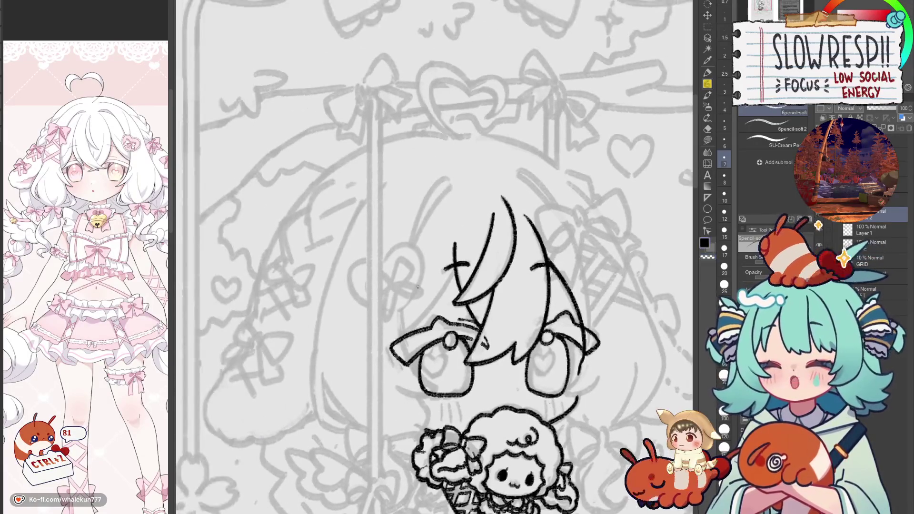
{"action": "key", "text": "ctrl+z"}
{"action": "left_click_drag", "start_coordinate": [457, 267], "coordinate": [398, 341]}
{"action": "key", "text": "ctrl+z"}
{"action": "left_click_drag", "start_coordinate": [457, 267], "coordinate": [397, 342]}
{"action": "key", "text": "ctrl+z"}
{"action": "left_click_drag", "start_coordinate": [457, 264], "coordinate": [399, 337]}
{"action": "key", "text": "ctrl+z"}
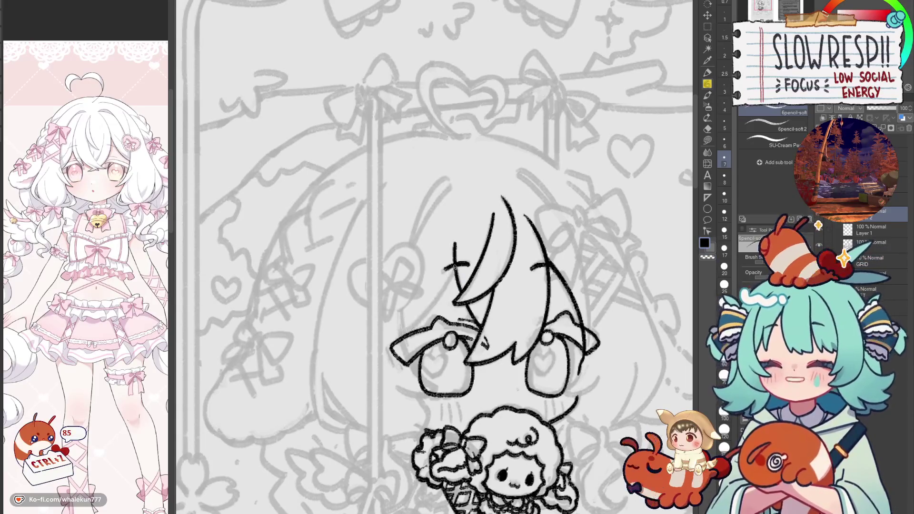
Step: Mirror and reposition the view, then try strokes beside and under the left eye
{"action": "key", "text": "h"}
{"action": "mouse_move", "coordinate": [465, 373]}
{"action": "left_mouse_down"}
{"action": "mouse_move", "coordinate": [480, 377]}
{"action": "mouse_move", "coordinate": [502, 337]}
{"action": "left_mouse_up"}
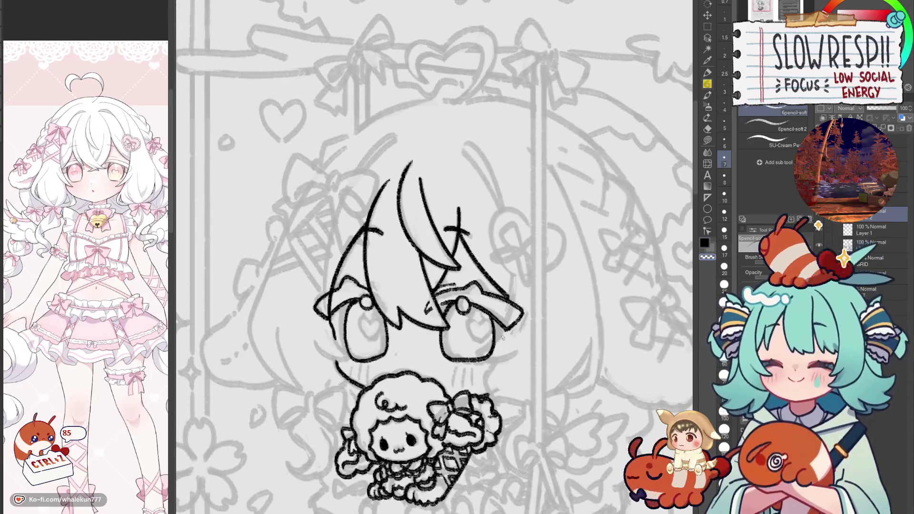
{"action": "scroll", "coordinate": [343, 331], "scroll_direction": "up", "scroll_amount": 1}
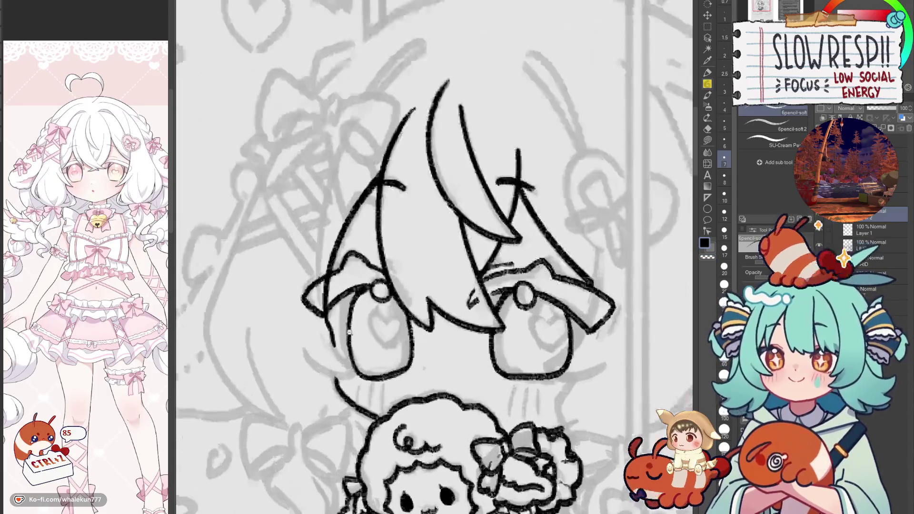
{"action": "scroll", "coordinate": [342, 331], "scroll_direction": "up", "scroll_amount": 2}
{"action": "key", "text": "ctrl+z"}
{"action": "key", "text": "ctrl+z"}
{"action": "mouse_move", "coordinate": [315, 327]}
{"action": "left_mouse_down"}
{"action": "mouse_move", "coordinate": [328, 355]}
{"action": "mouse_move", "coordinate": [369, 376]}
{"action": "left_mouse_up"}
{"action": "key", "text": "ctrl+z"}
{"action": "key", "text": "ctrl+z"}
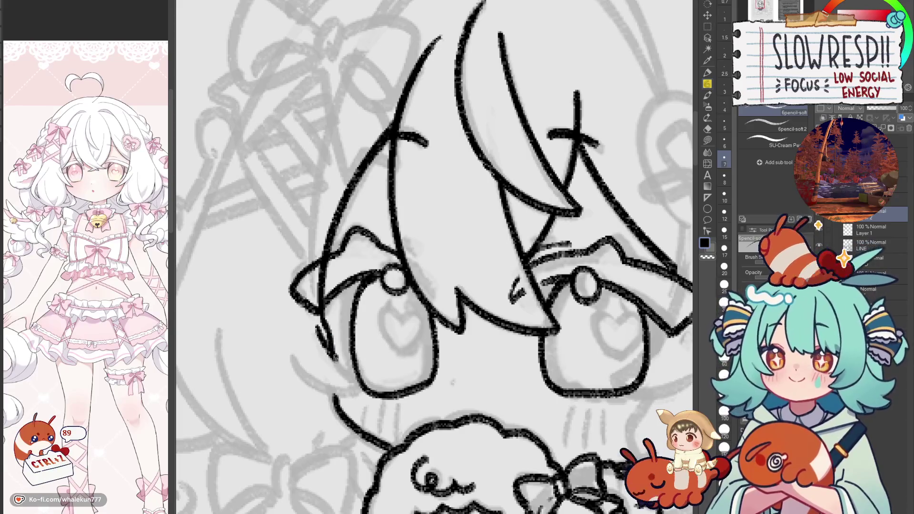
{"action": "key", "text": "ctrl+z"}
{"action": "left_click_drag", "start_coordinate": [291, 358], "coordinate": [366, 395]}
Step: Redraw the curved line under the left eye, retrying its length and angle
{"action": "key", "text": "ctrl+z"}
{"action": "key", "text": "ctrl+z"}
{"action": "key", "text": "ctrl+z"}
{"action": "mouse_move", "coordinate": [314, 325]}
{"action": "left_mouse_down"}
{"action": "mouse_move", "coordinate": [354, 381]}
{"action": "mouse_move", "coordinate": [360, 362]}
{"action": "left_mouse_up"}
{"action": "key", "text": "ctrl+z"}
{"action": "key", "text": "ctrl+z"}
{"action": "left_click_drag", "start_coordinate": [314, 325], "coordinate": [374, 379]}
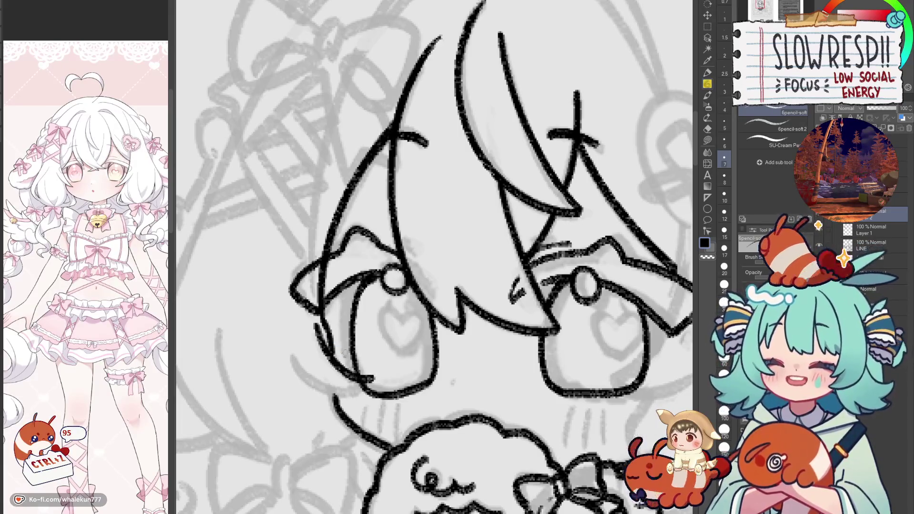
{"action": "left_click_drag", "start_coordinate": [291, 357], "coordinate": [357, 399]}
{"action": "key", "text": "ctrl+z"}
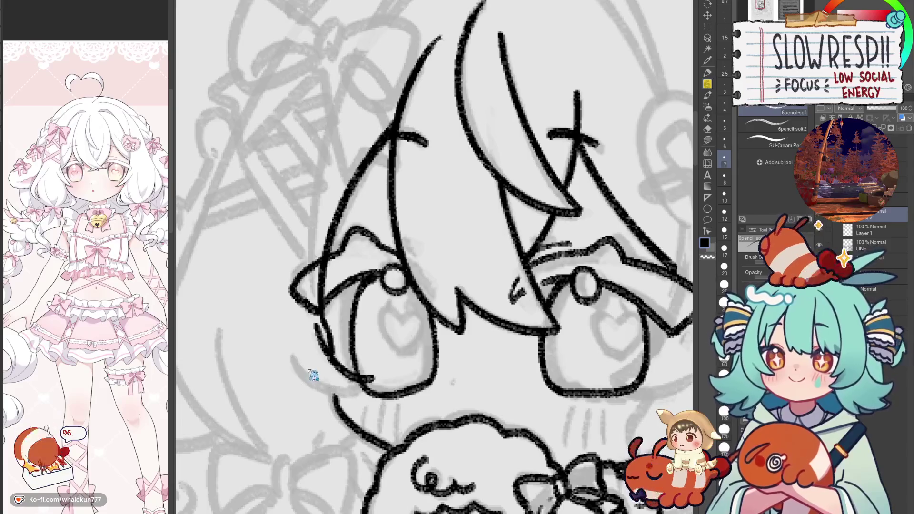
{"action": "key", "text": "ctrl+z"}
{"action": "key", "text": "ctrl+z"}
{"action": "mouse_move", "coordinate": [315, 326]}
{"action": "left_mouse_down"}
{"action": "mouse_move", "coordinate": [333, 362]}
{"action": "mouse_move", "coordinate": [371, 378]}
{"action": "left_mouse_up"}
{"action": "key", "text": "ctrl+z"}
{"action": "key", "text": "ctrl+z"}
{"action": "mouse_move", "coordinate": [302, 371]}
{"action": "left_mouse_down"}
{"action": "mouse_move", "coordinate": [364, 395]}
{"action": "mouse_move", "coordinate": [371, 379]}
{"action": "left_mouse_up"}
{"action": "key", "text": "ctrl+z"}
{"action": "key", "text": "ctrl+z"}
Step: Switch to transparent colour for erasing and adjust the zoom
{"action": "key", "text": "c"}
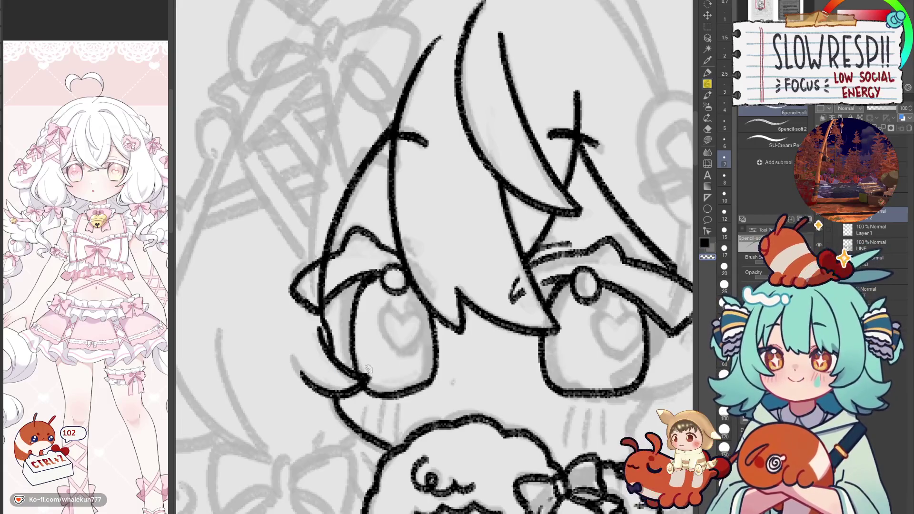
{"action": "scroll", "coordinate": [494, 287], "scroll_direction": "down", "scroll_amount": 5}
{"action": "scroll", "coordinate": [500, 269], "scroll_direction": "up", "scroll_amount": 5}
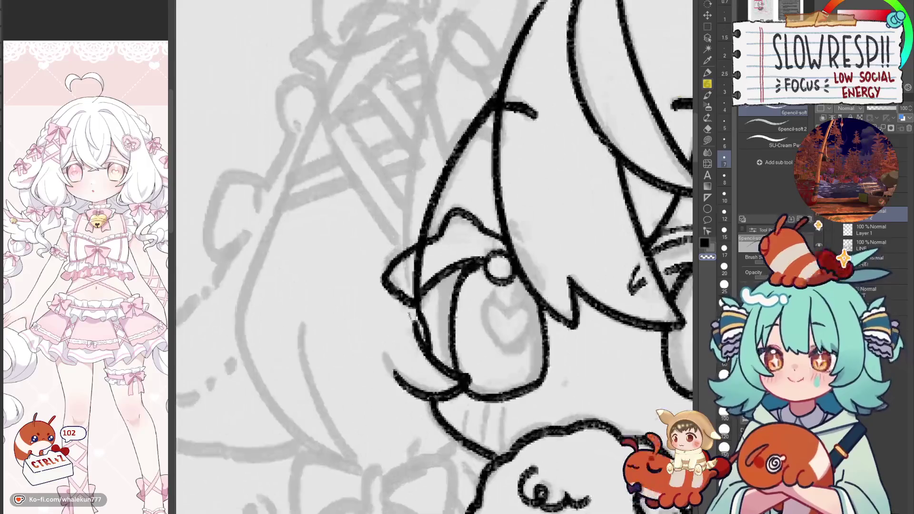
{"action": "scroll", "coordinate": [500, 268], "scroll_direction": "down", "scroll_amount": 5}
{"action": "scroll", "coordinate": [491, 295], "scroll_direction": "down", "scroll_amount": 1}
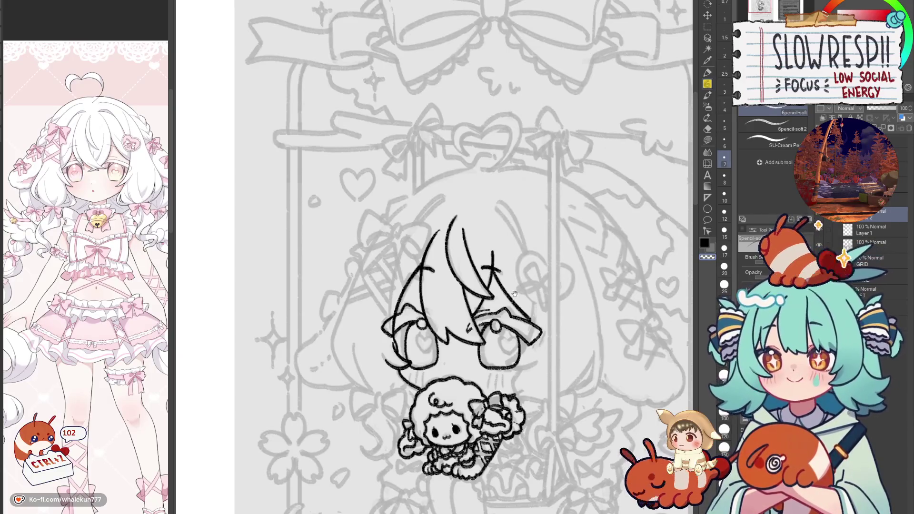
Step: In the mirrored view, draw the long outer hair stroke from the crown down the face, then unflip
{"action": "scroll", "coordinate": [503, 300], "scroll_direction": "down", "scroll_amount": 1}
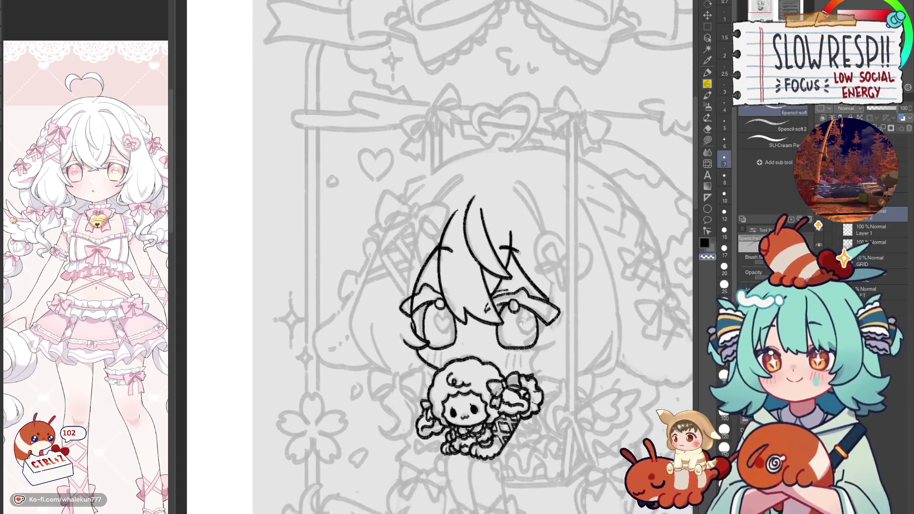
{"action": "scroll", "coordinate": [540, 373], "scroll_direction": "up", "scroll_amount": 1}
{"action": "key", "text": "h"}
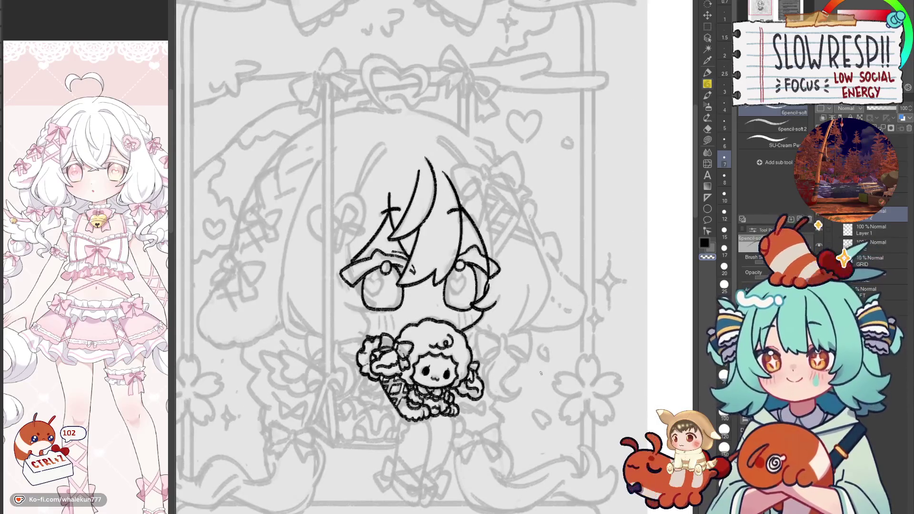
{"action": "scroll", "coordinate": [540, 373], "scroll_direction": "up", "scroll_amount": 2}
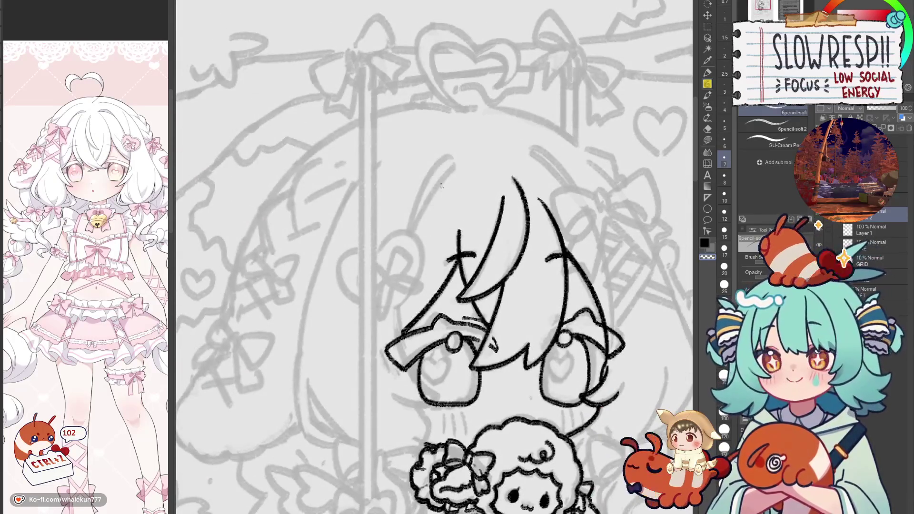
{"action": "key", "text": "ctrl+z"}
{"action": "left_click_drag", "start_coordinate": [448, 154], "coordinate": [390, 380]}
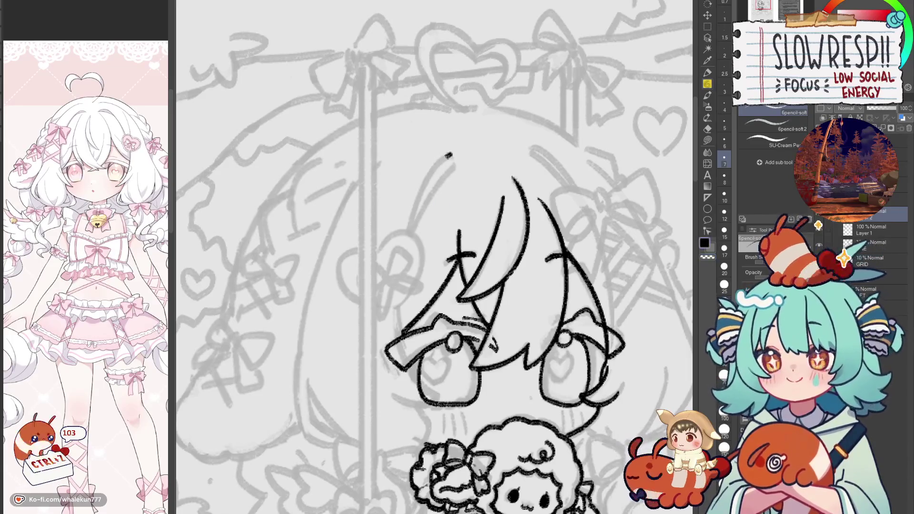
{"action": "key", "text": "ctrl+z"}
{"action": "mouse_move", "coordinate": [450, 154]}
{"action": "left_mouse_down"}
{"action": "mouse_move", "coordinate": [419, 203]}
{"action": "mouse_move", "coordinate": [409, 380]}
{"action": "mouse_move", "coordinate": [434, 399]}
{"action": "left_mouse_up"}
{"action": "key", "text": "ctrl+z"}
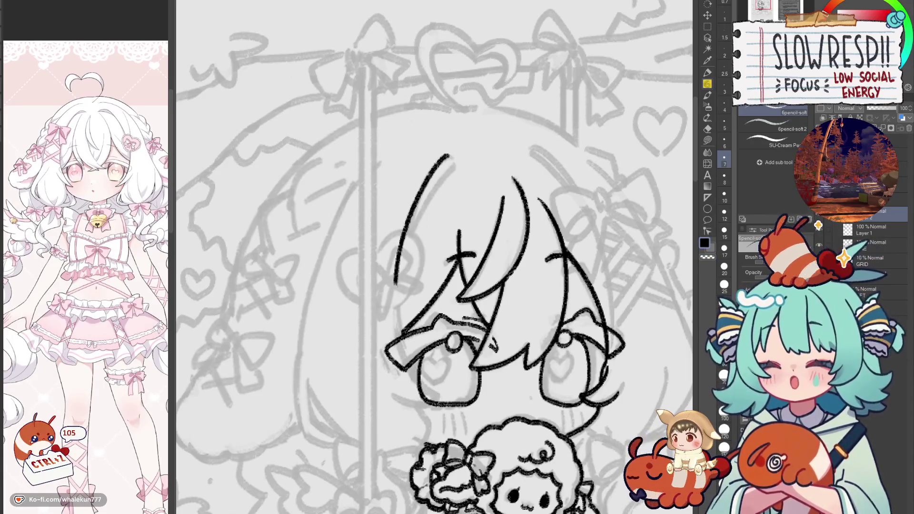
{"action": "key", "text": "h"}
{"action": "scroll", "coordinate": [520, 297], "scroll_direction": "up", "scroll_amount": 2}
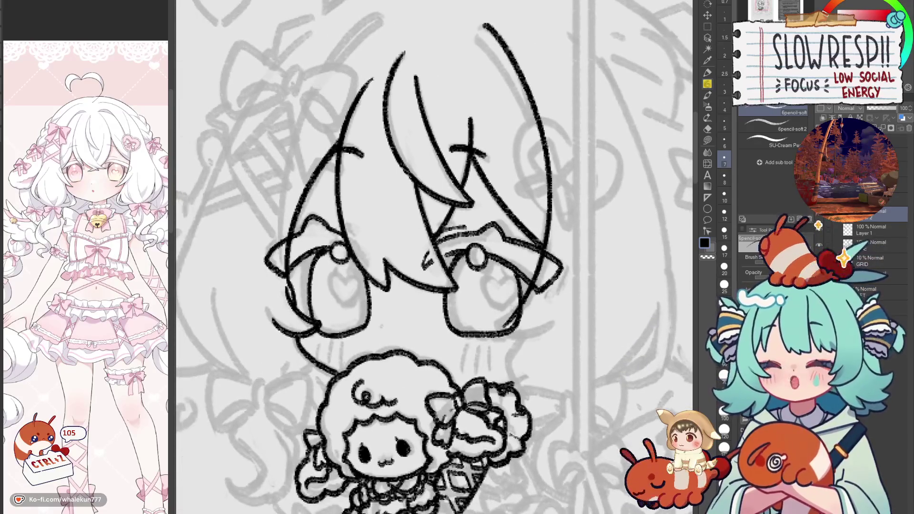
Step: Try short strokes near the right eye, undo them, and flip the canvas to compare
{"action": "left_click_drag", "start_coordinate": [528, 285], "coordinate": [500, 319]}
{"action": "key", "text": "ctrl+z"}
{"action": "key", "text": "ctrl+z"}
{"action": "key", "text": "h"}
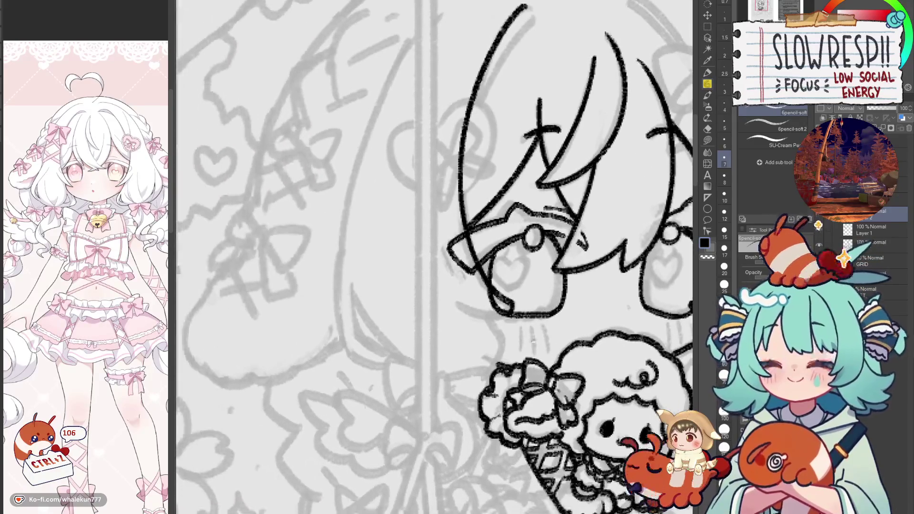
{"action": "mouse_move", "coordinate": [456, 301]}
{"action": "left_mouse_down"}
{"action": "mouse_move", "coordinate": [500, 318]}
{"action": "mouse_move", "coordinate": [538, 301]}
{"action": "left_mouse_up"}
{"action": "key", "text": "ctrl+z"}
{"action": "key", "text": "h"}
{"action": "key", "text": "ctrl+z"}
{"action": "key", "text": "ctrl+z"}
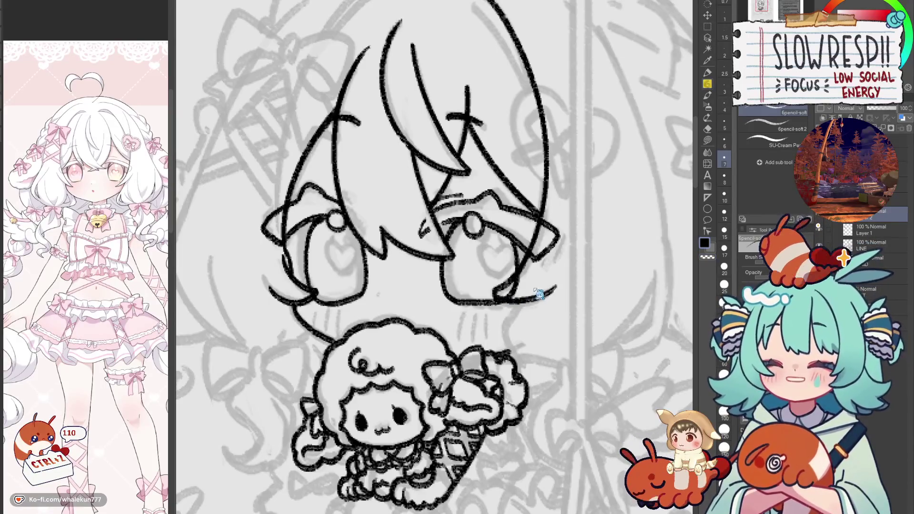
{"action": "key", "text": "h"}
{"action": "key", "text": "h"}
{"action": "key", "text": "h"}
{"action": "key", "text": "h"}
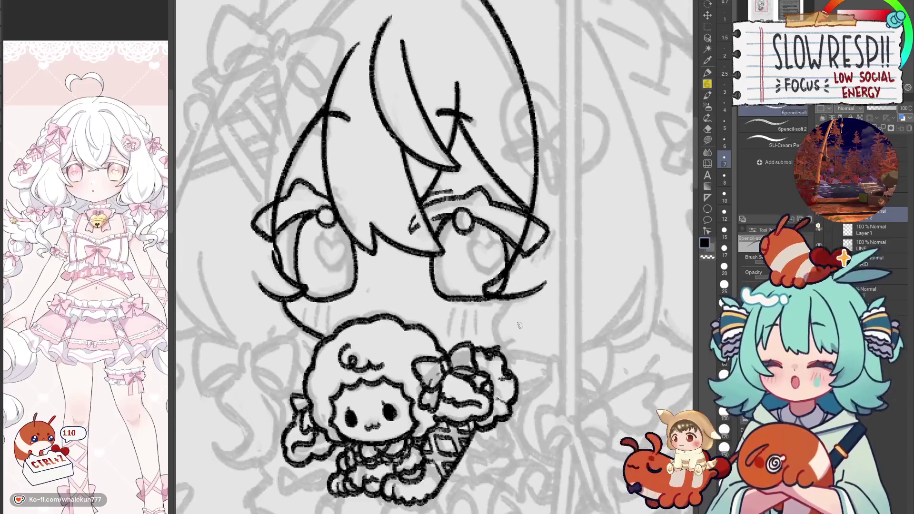
{"action": "key", "text": "h"}
{"action": "key", "text": "h"}
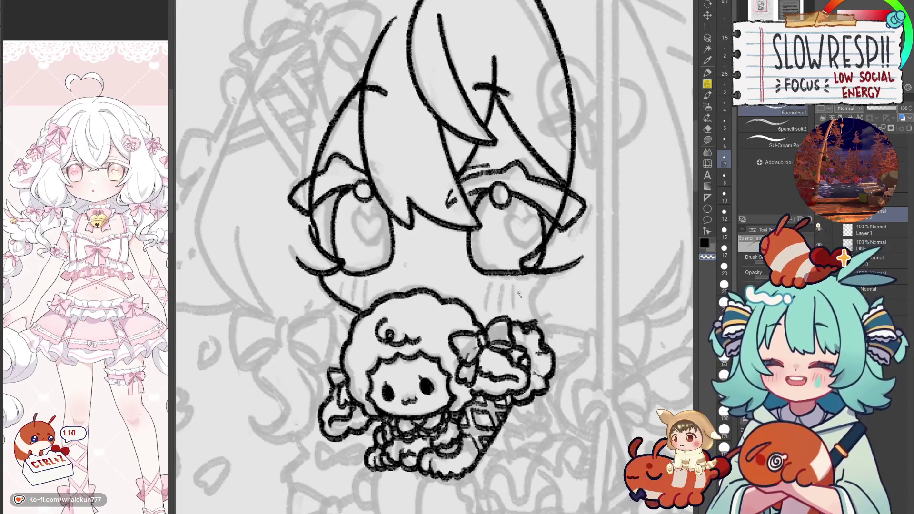
Step: Draw a long hair strand from the top of the head down its side
{"action": "left_click_drag", "start_coordinate": [364, 257], "coordinate": [472, 354]}
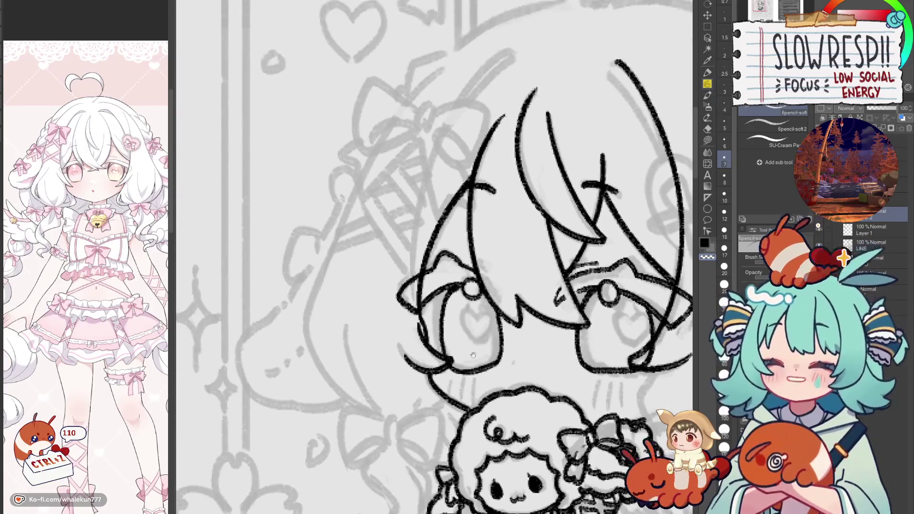
{"action": "key", "text": "ctrl+z"}
{"action": "key", "text": "ctrl+z"}
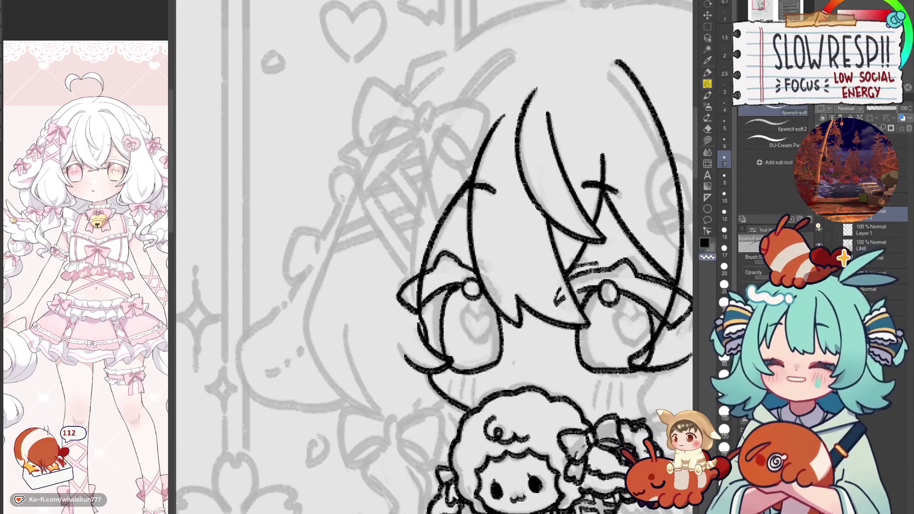
{"action": "key", "text": "ctrl+z"}
{"action": "scroll", "coordinate": [407, 356], "scroll_direction": "down", "scroll_amount": 2}
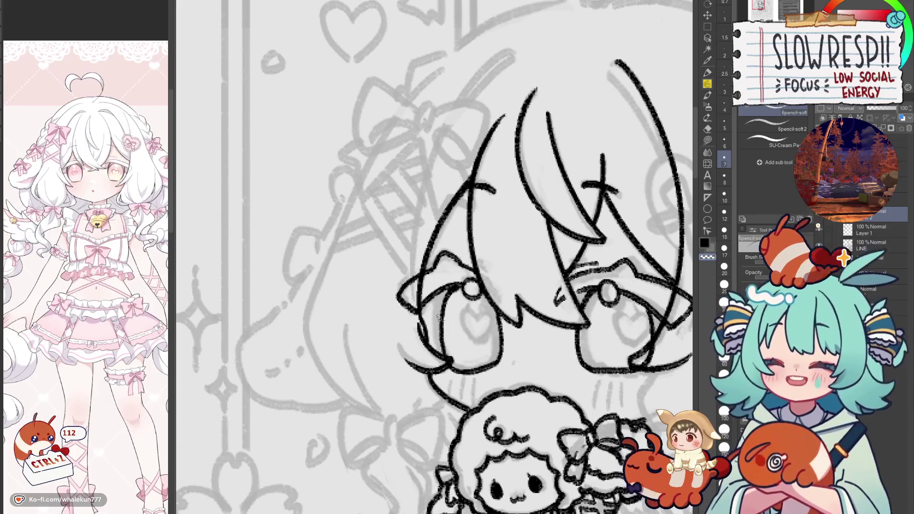
{"action": "scroll", "coordinate": [438, 318], "scroll_direction": "down", "scroll_amount": 5}
{"action": "scroll", "coordinate": [492, 241], "scroll_direction": "up", "scroll_amount": 5}
{"action": "scroll", "coordinate": [485, 219], "scroll_direction": "up", "scroll_amount": 1}
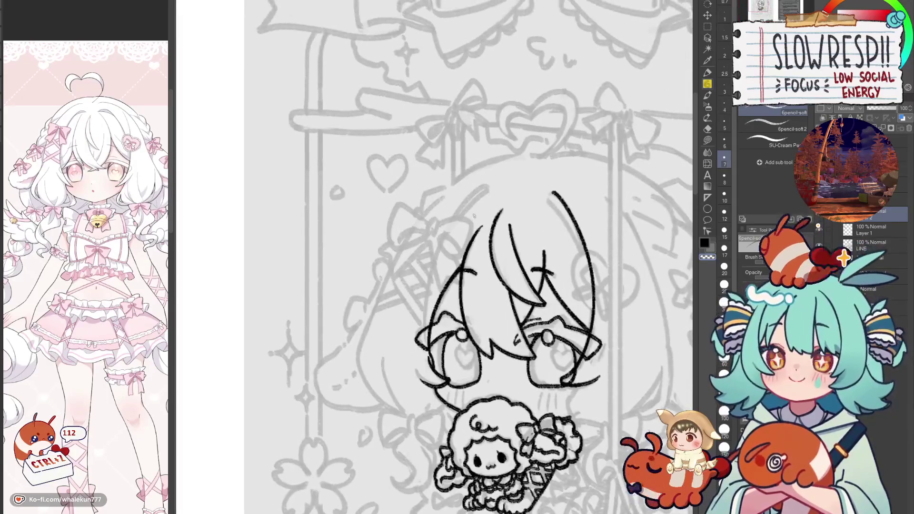
{"action": "left_click_drag", "start_coordinate": [487, 187], "coordinate": [430, 276]}
{"action": "key", "text": "ctrl+z"}
{"action": "left_click_drag", "start_coordinate": [487, 186], "coordinate": [424, 326]}
{"action": "key", "text": "ctrl+z"}
{"action": "left_click_drag", "start_coordinate": [487, 186], "coordinate": [423, 342]}
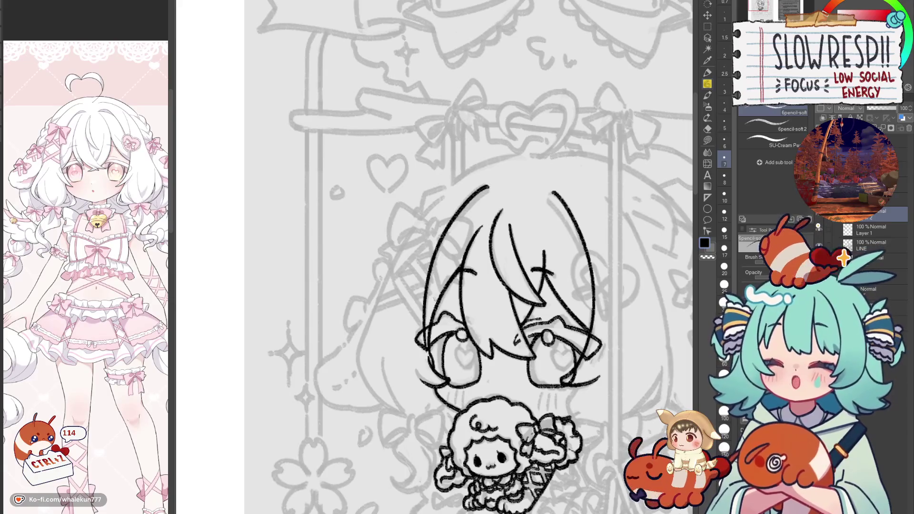
Step: Switch to transparent colour, undo stray marks near the eye, and mirror the view onto the chibi's hair
{"action": "key", "text": "c"}
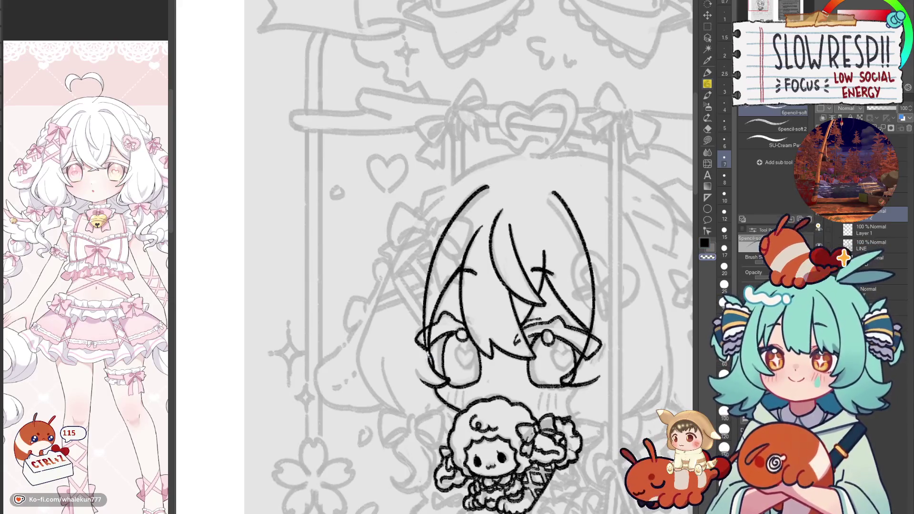
{"action": "key", "text": "ctrl+z"}
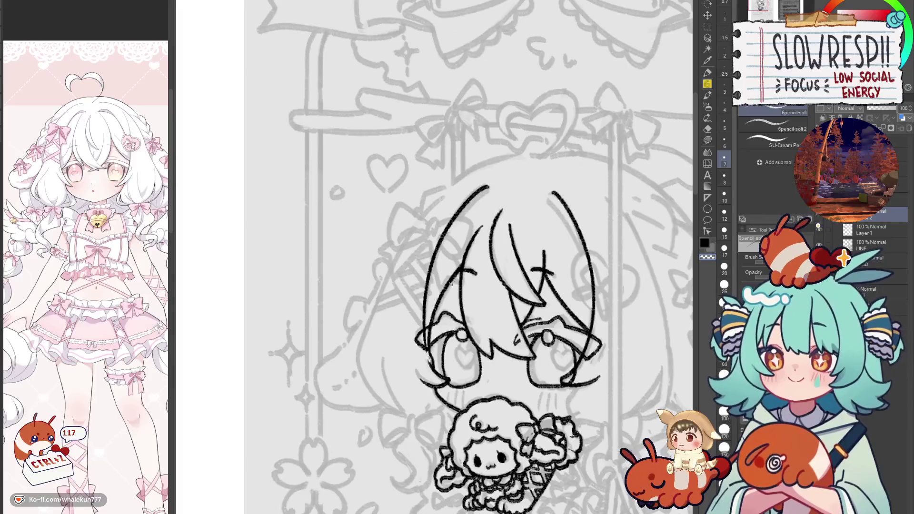
{"action": "key", "text": "ctrl+z"}
{"action": "key", "text": "ctrl+z"}
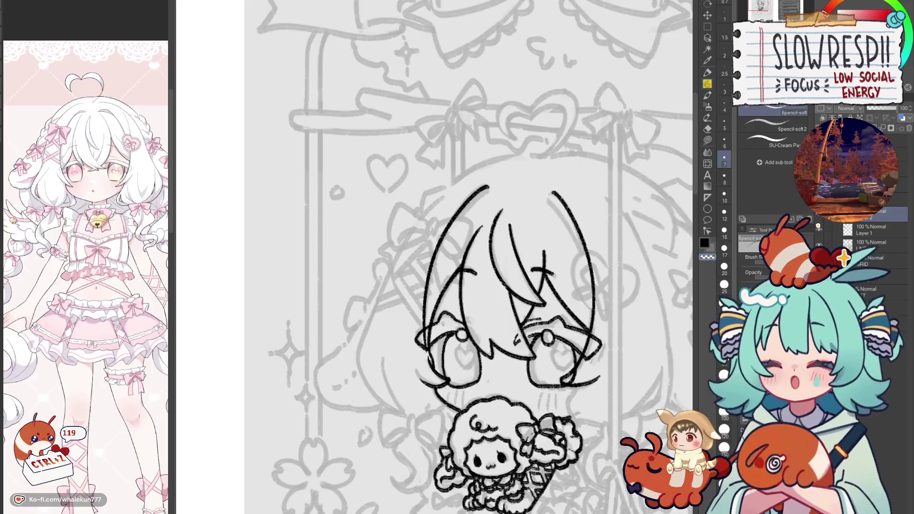
{"action": "left_click_drag", "start_coordinate": [441, 323], "coordinate": [476, 362]}
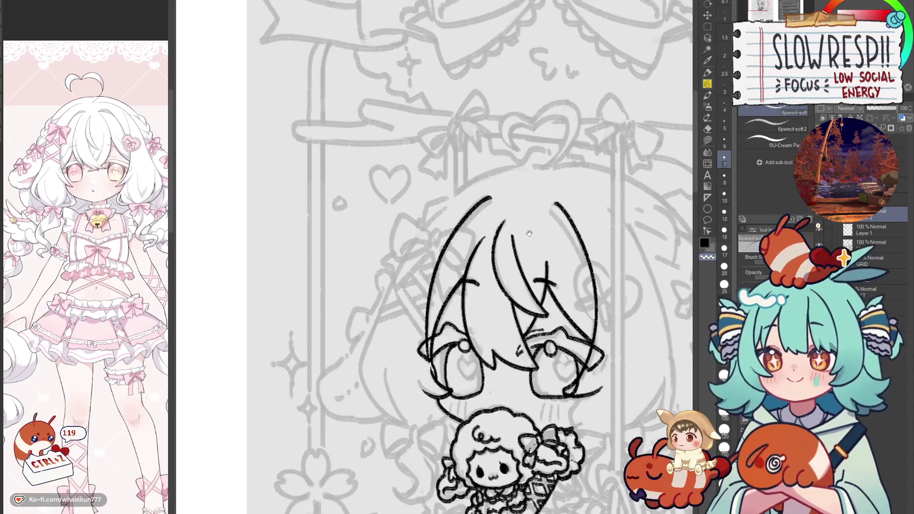
{"action": "key", "text": "h"}
{"action": "left_click_drag", "start_coordinate": [589, 245], "coordinate": [575, 185]}
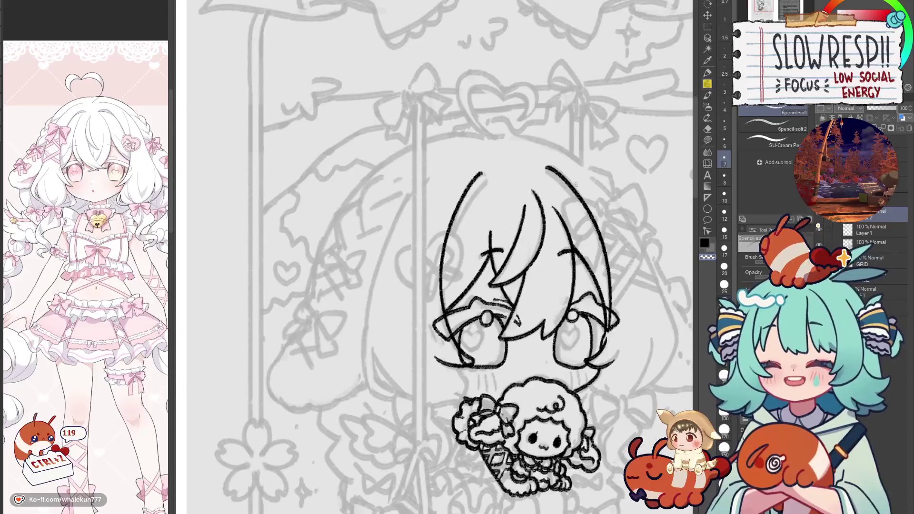
{"action": "scroll", "coordinate": [432, 189], "scroll_direction": "up", "scroll_amount": 3}
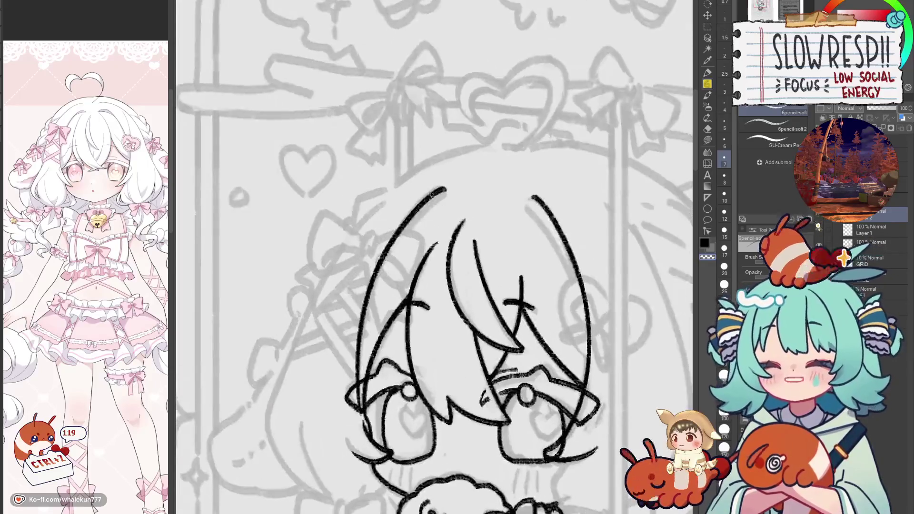
Step: Erase to thin the top hair stroke, then redraw the upper-left hair as a heavier pencil arc
{"action": "key", "text": "e"}
{"action": "left_click_drag", "start_coordinate": [432, 188], "coordinate": [364, 276]}
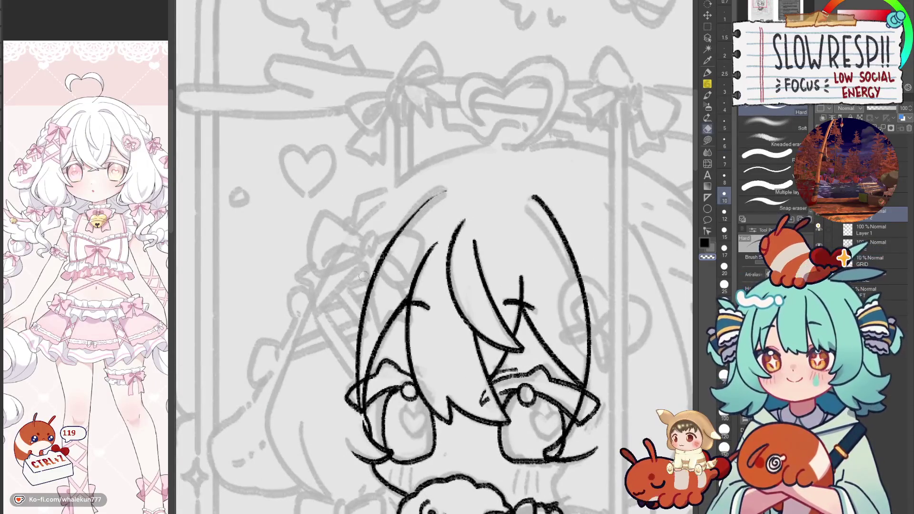
{"action": "key", "text": "p"}
{"action": "key", "text": "ctrl+z"}
{"action": "key", "text": "ctrl+z"}
{"action": "left_click_drag", "start_coordinate": [443, 191], "coordinate": [376, 276]}
{"action": "key", "text": "ctrl+z"}
{"action": "left_click_drag", "start_coordinate": [445, 192], "coordinate": [370, 282]}
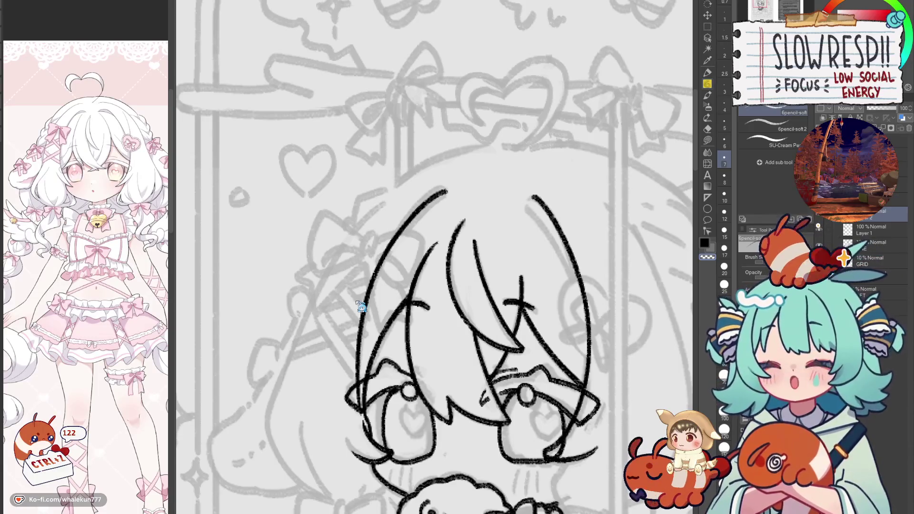
{"action": "key", "text": "h"}
{"action": "key", "text": "h"}
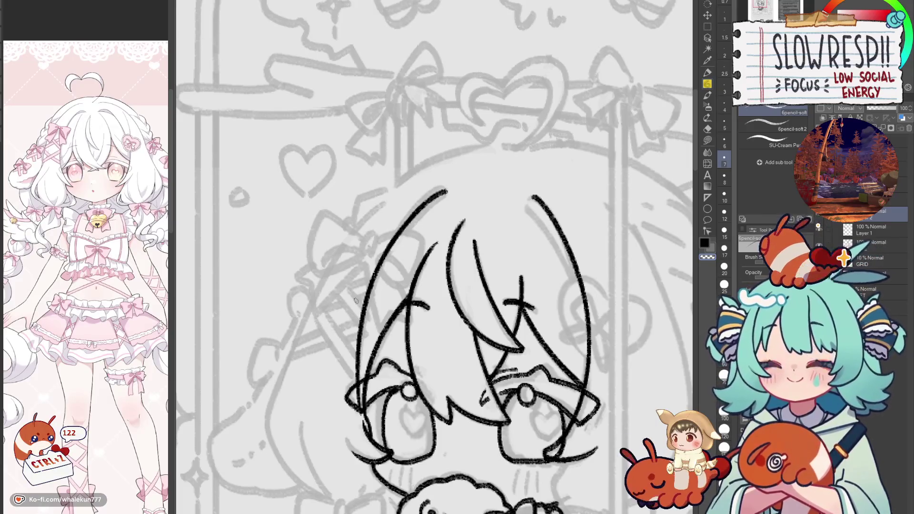
{"action": "scroll", "coordinate": [355, 301], "scroll_direction": "down", "scroll_amount": 3}
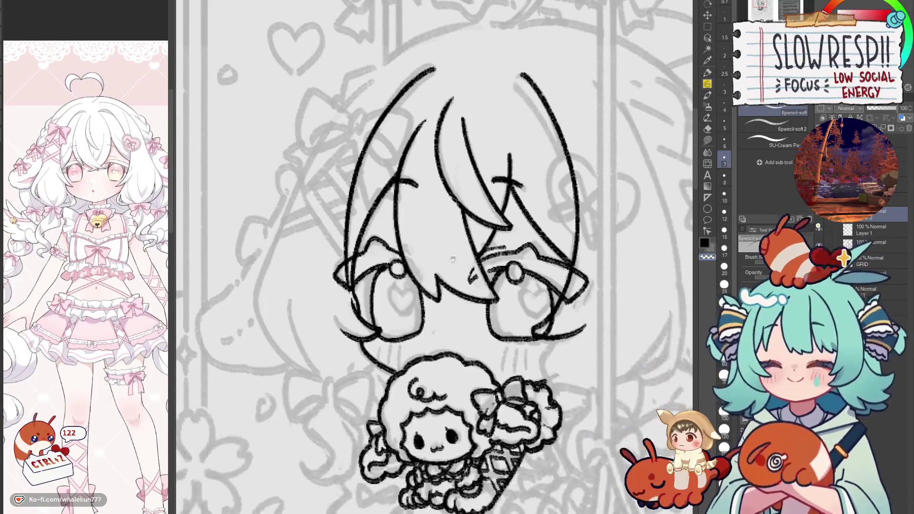
{"action": "scroll", "coordinate": [490, 352], "scroll_direction": "down", "scroll_amount": 3}
{"action": "scroll", "coordinate": [489, 352], "scroll_direction": "down", "scroll_amount": 3}
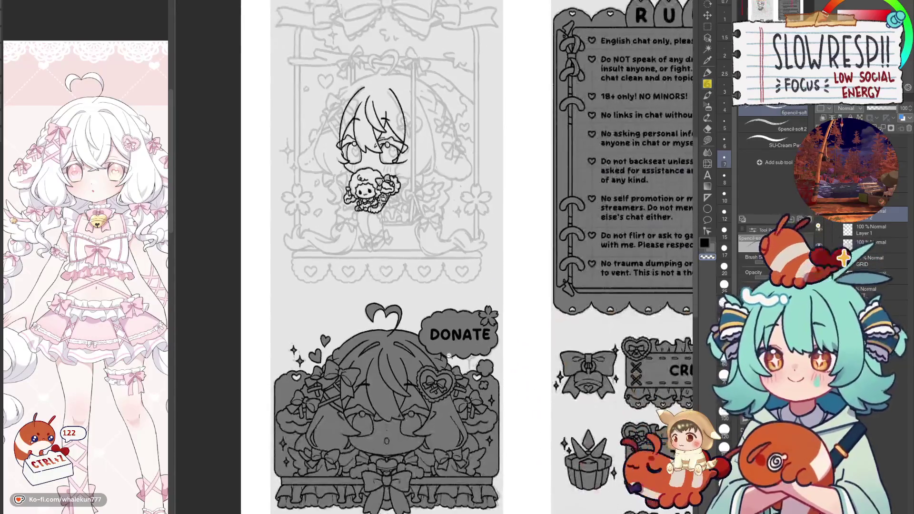
{"action": "scroll", "coordinate": [407, 333], "scroll_direction": "down", "scroll_amount": 3}
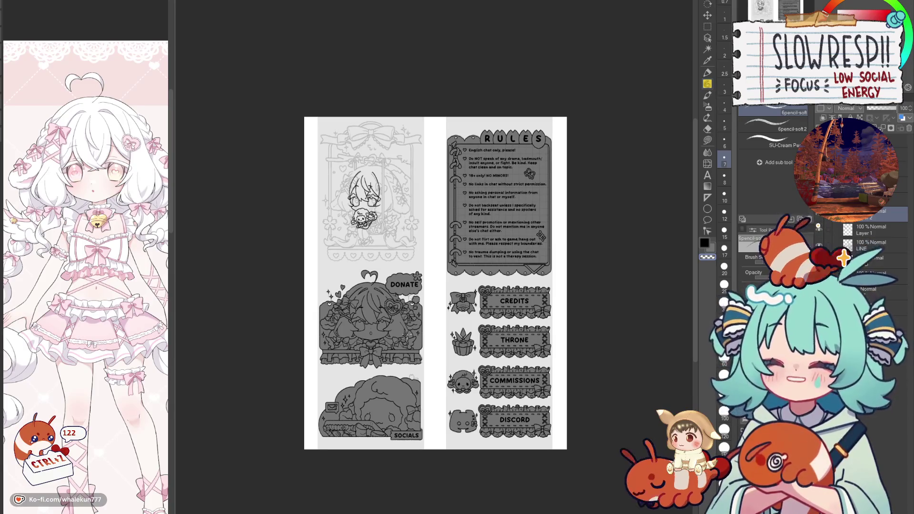
{"action": "mouse_move", "coordinate": [390, 256]}
{"action": "left_mouse_down"}
{"action": "mouse_move", "coordinate": [445, 342]}
{"action": "mouse_move", "coordinate": [450, 296]}
{"action": "left_mouse_up"}
{"action": "scroll", "coordinate": [412, 286], "scroll_direction": "up", "scroll_amount": 3}
{"action": "scroll", "coordinate": [443, 338], "scroll_direction": "up", "scroll_amount": 2}
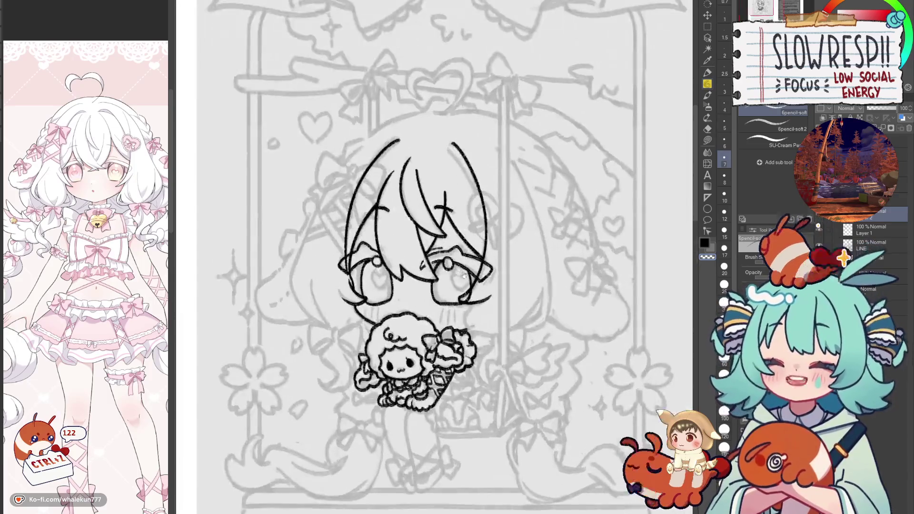
Step: Draw the cheek curve below the right eye, retrying its shape several times
{"action": "scroll", "coordinate": [447, 285], "scroll_direction": "up", "scroll_amount": 1}
{"action": "scroll", "coordinate": [450, 265], "scroll_direction": "up", "scroll_amount": 2}
{"action": "mouse_move", "coordinate": [489, 205]}
{"action": "left_mouse_down"}
{"action": "mouse_move", "coordinate": [495, 243]}
{"action": "mouse_move", "coordinate": [469, 295]}
{"action": "left_mouse_up"}
{"action": "key", "text": "ctrl+z"}
{"action": "left_click_drag", "start_coordinate": [481, 263], "coordinate": [482, 324]}
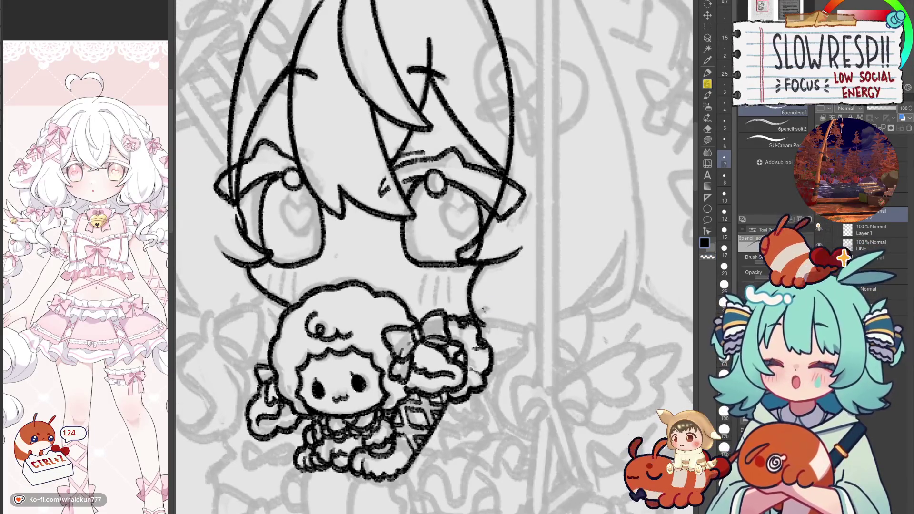
{"action": "key", "text": "ctrl+z"}
{"action": "left_click_drag", "start_coordinate": [476, 261], "coordinate": [492, 314]}
{"action": "key", "text": "ctrl+z"}
{"action": "left_click_drag", "start_coordinate": [476, 261], "coordinate": [512, 333]}
{"action": "key", "text": "ctrl+z"}
{"action": "left_click_drag", "start_coordinate": [473, 266], "coordinate": [497, 332]}
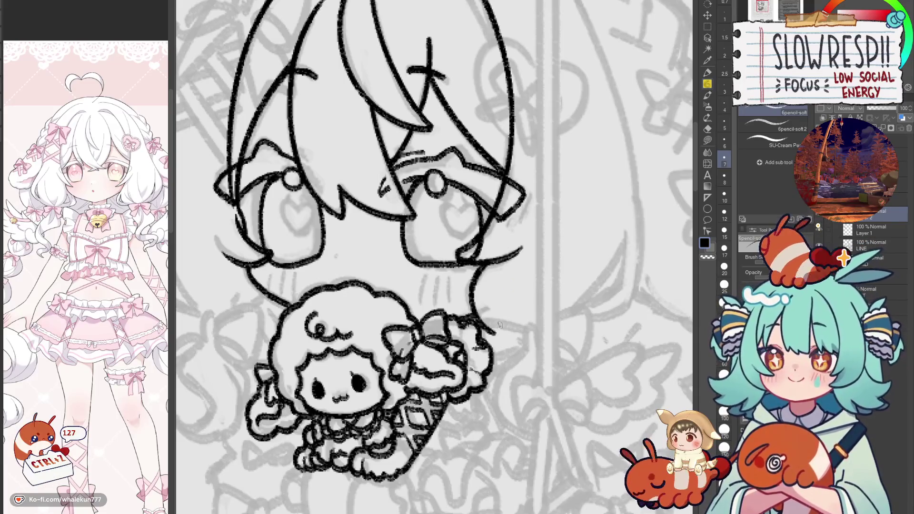
{"action": "key", "text": "ctrl+z"}
{"action": "left_click_drag", "start_coordinate": [478, 267], "coordinate": [493, 330]}
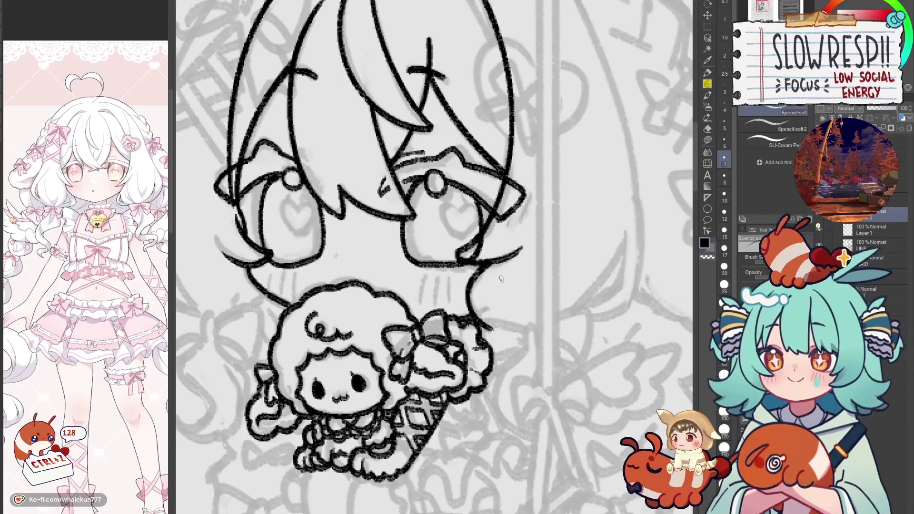
Step: Add a second curve beside the cheek and flip the canvas to check the face
{"action": "left_click_drag", "start_coordinate": [501, 271], "coordinate": [495, 319]}
{"action": "key", "text": "ctrl+z"}
{"action": "left_click_drag", "start_coordinate": [497, 270], "coordinate": [508, 324]}
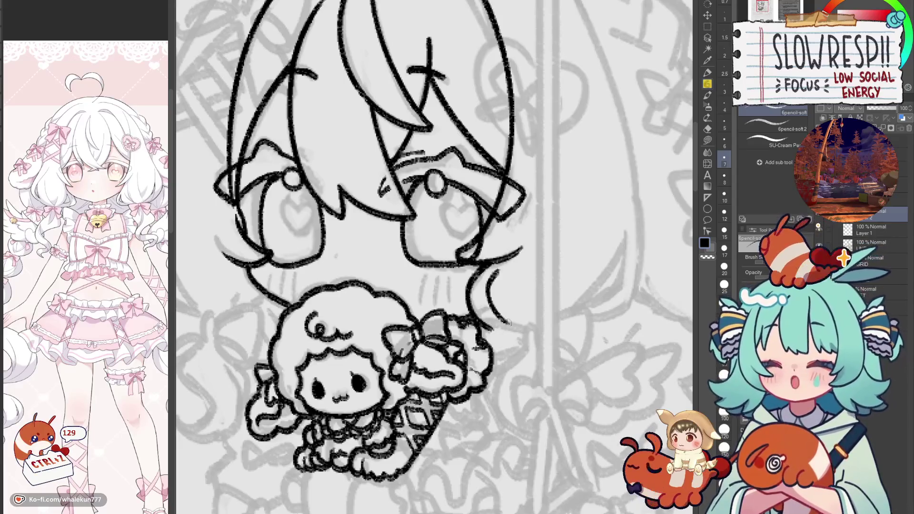
{"action": "key", "text": "ctrl+0"}
{"action": "key", "text": "h"}
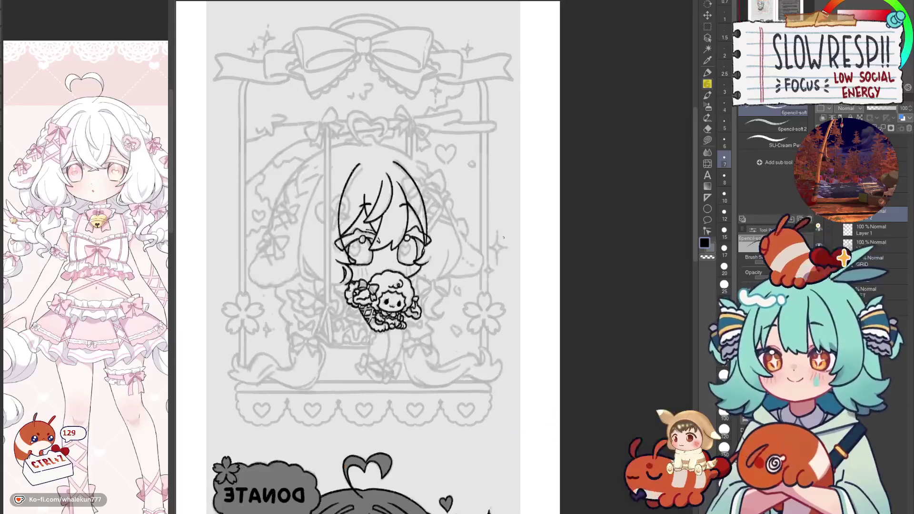
{"action": "scroll", "coordinate": [470, 270], "scroll_direction": "up", "scroll_amount": 1}
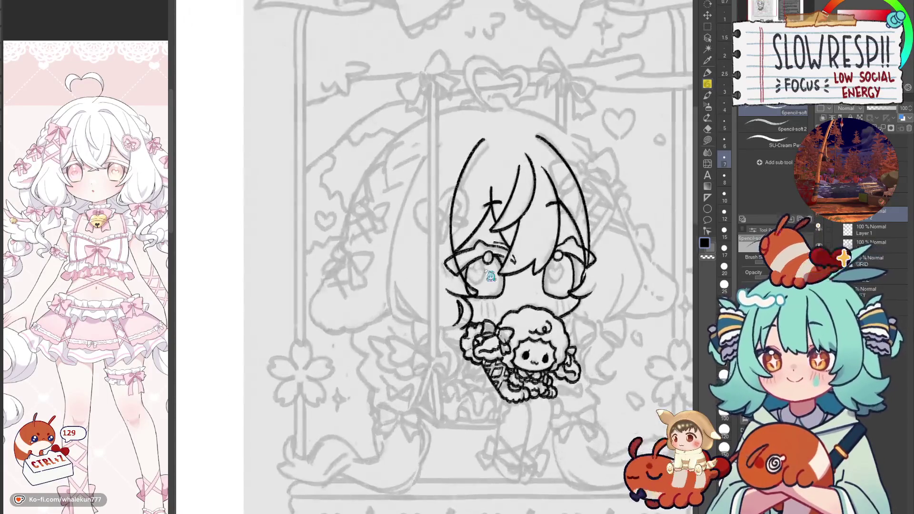
{"action": "scroll", "coordinate": [476, 286], "scroll_direction": "up", "scroll_amount": 1}
{"action": "left_click_drag", "start_coordinate": [479, 318], "coordinate": [522, 314]}
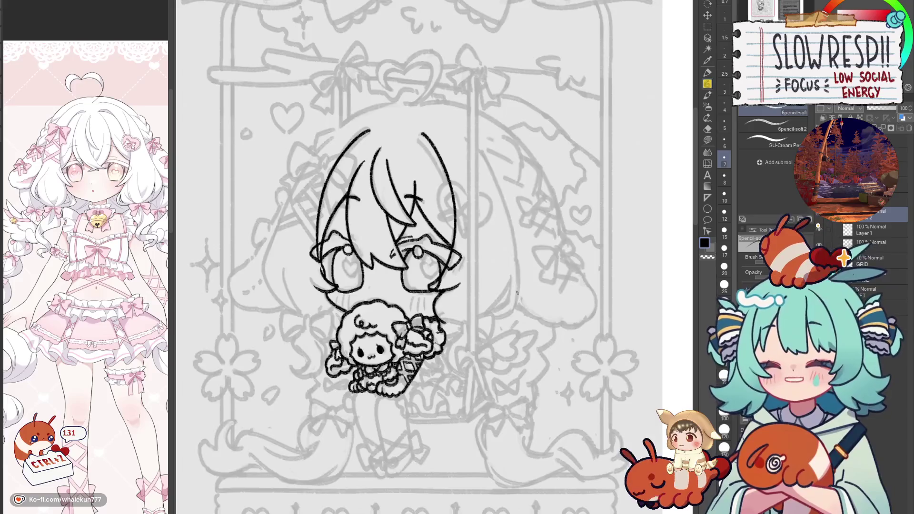
Step: With a size 7 eraser on Layer 1, clean stray marks along the left hair edge and near the right eye
{"action": "key", "text": "alt+bracketleft"}
{"action": "key", "text": "e"}
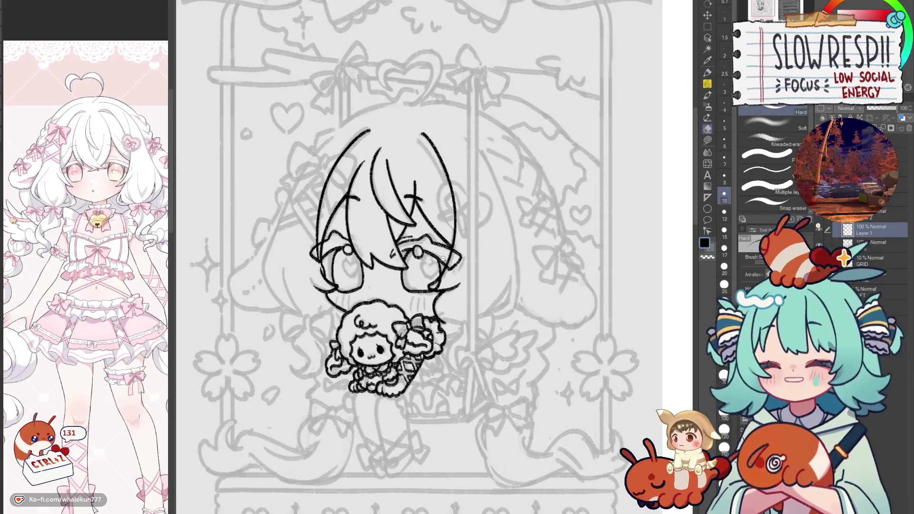
{"action": "scroll", "coordinate": [444, 258], "scroll_direction": "up", "scroll_amount": 2}
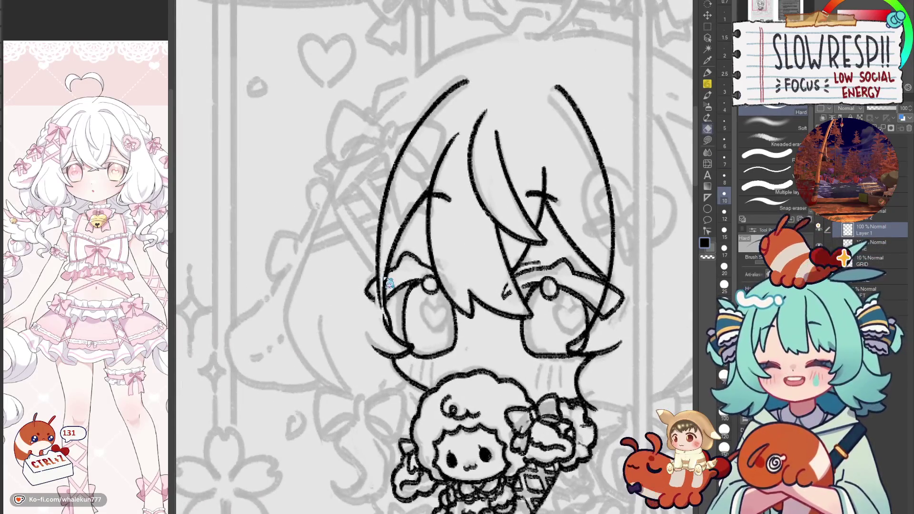
{"action": "key", "text": "bracketleft"}
{"action": "key", "text": "bracketleft"}
{"action": "scroll", "coordinate": [490, 280], "scroll_direction": "down", "scroll_amount": 2}
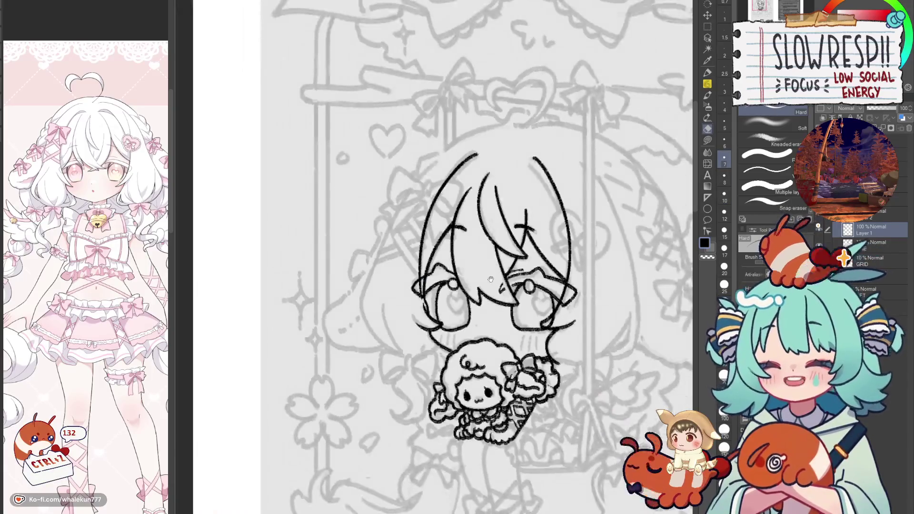
{"action": "scroll", "coordinate": [490, 279], "scroll_direction": "up", "scroll_amount": 1}
{"action": "scroll", "coordinate": [473, 281], "scroll_direction": "up", "scroll_amount": 2}
{"action": "left_click_drag", "start_coordinate": [396, 277], "coordinate": [395, 324]}
{"action": "left_click_drag", "start_coordinate": [386, 276], "coordinate": [392, 321]}
{"action": "scroll", "coordinate": [523, 259], "scroll_direction": "down", "scroll_amount": 5}
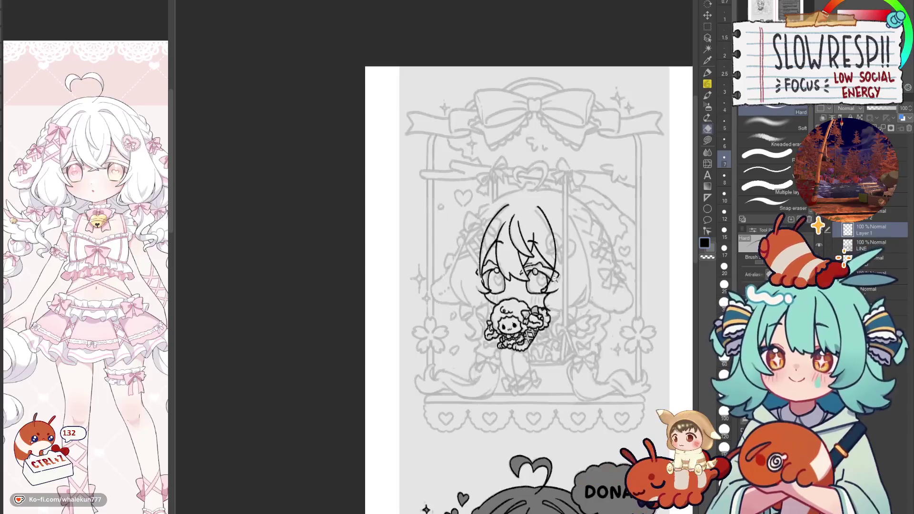
{"action": "scroll", "coordinate": [569, 278], "scroll_direction": "up", "scroll_amount": 4}
{"action": "left_click_drag", "start_coordinate": [570, 278], "coordinate": [545, 317]}
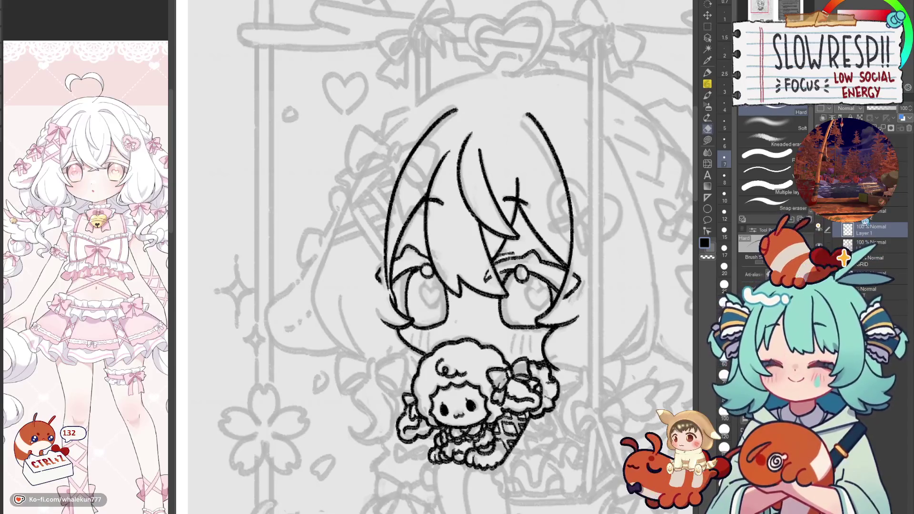
Step: Return to the 6pencil-soft pencil from the eraser and zoom in on the inked head
{"action": "left_click", "coordinate": [707, 87]}
{"action": "scroll", "coordinate": [569, 249], "scroll_direction": "up", "scroll_amount": 2}
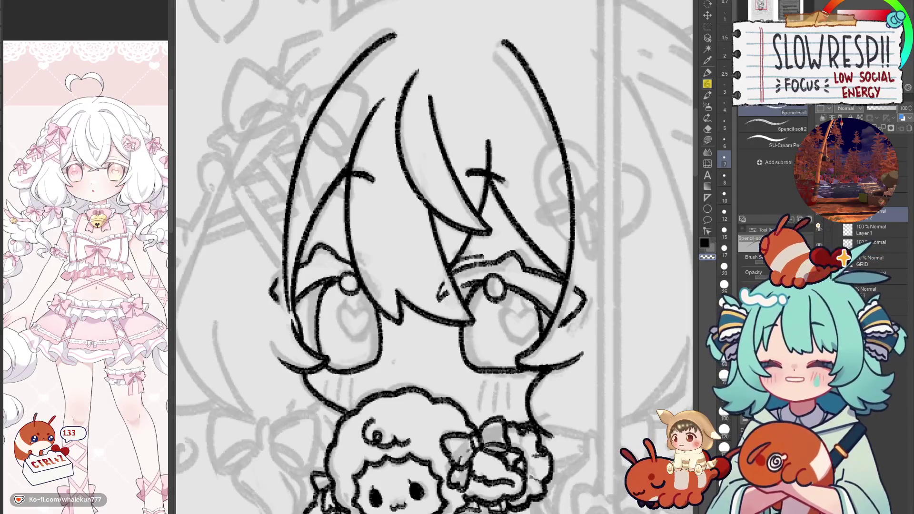
Step: Redraw the top hair outline of the head
{"action": "mouse_move", "coordinate": [372, 129]}
{"action": "left_mouse_down"}
{"action": "mouse_move", "coordinate": [477, 272]}
{"action": "mouse_move", "coordinate": [483, 300]}
{"action": "left_mouse_up"}
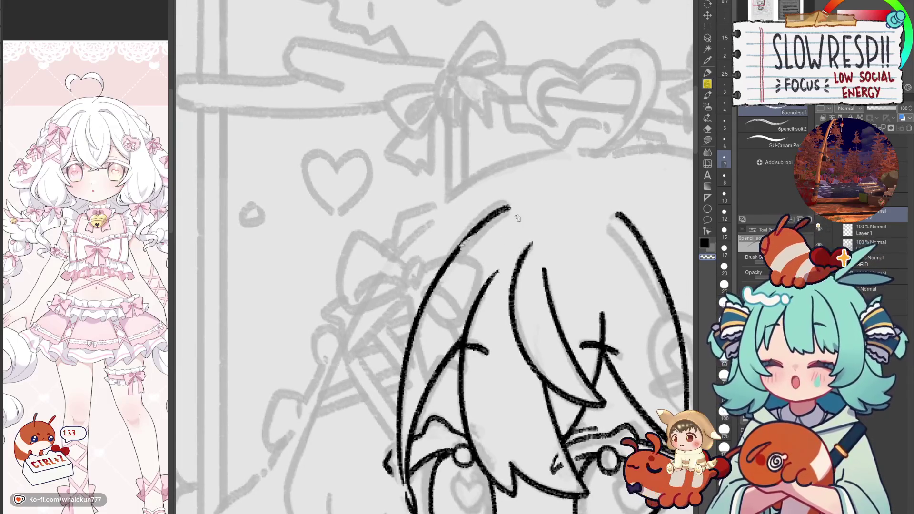
{"action": "left_click_drag", "start_coordinate": [462, 247], "coordinate": [528, 210]}
{"action": "key", "text": "ctrl+z"}
{"action": "left_click_drag", "start_coordinate": [459, 249], "coordinate": [522, 218]}
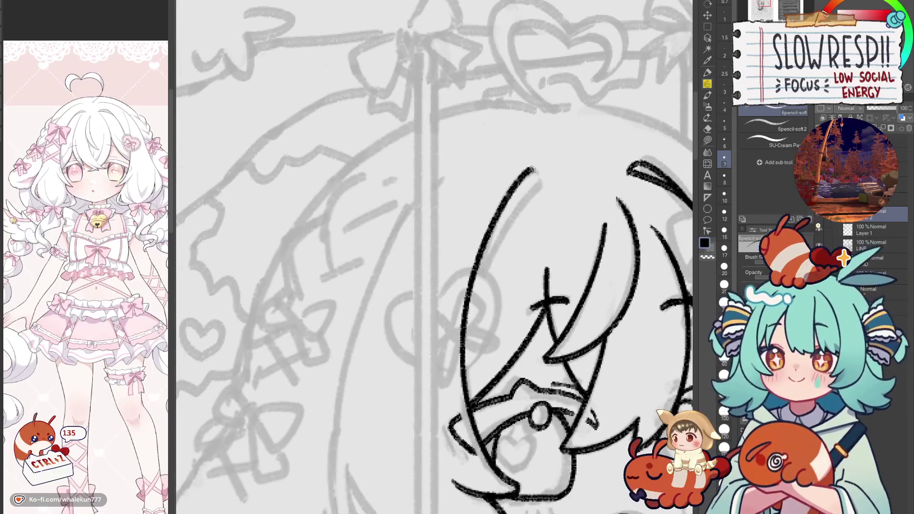
Step: Try a short stroke at the hair tip, then zoom out to review the head
{"action": "mouse_move", "coordinate": [531, 169]}
{"action": "left_mouse_down"}
{"action": "mouse_move", "coordinate": [552, 180]}
{"action": "mouse_move", "coordinate": [495, 219]}
{"action": "mouse_move", "coordinate": [285, 214]}
{"action": "left_mouse_up"}
{"action": "key", "text": "ctrl+z"}
{"action": "key", "text": "ctrl+z"}
{"action": "scroll", "coordinate": [498, 228], "scroll_direction": "down", "scroll_amount": 5}
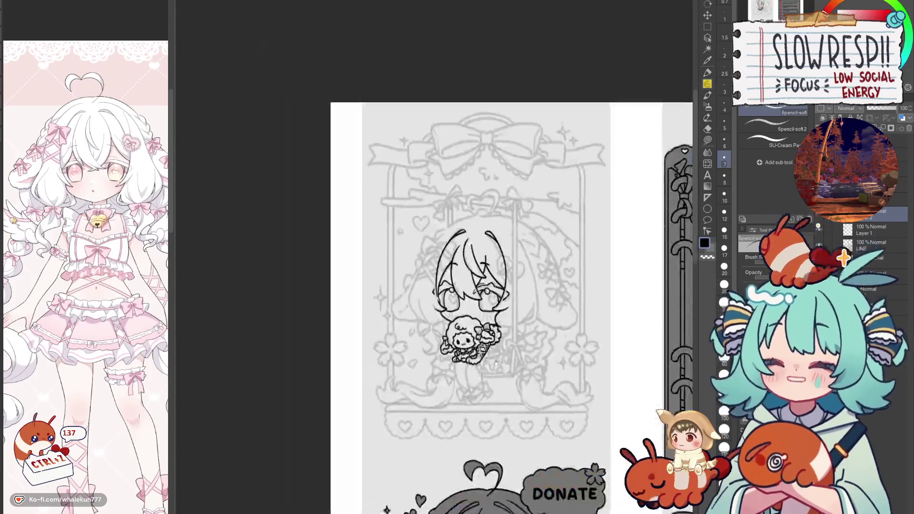
{"action": "scroll", "coordinate": [499, 229], "scroll_direction": "up", "scroll_amount": 2}
{"action": "scroll", "coordinate": [500, 286], "scroll_direction": "up", "scroll_amount": 2}
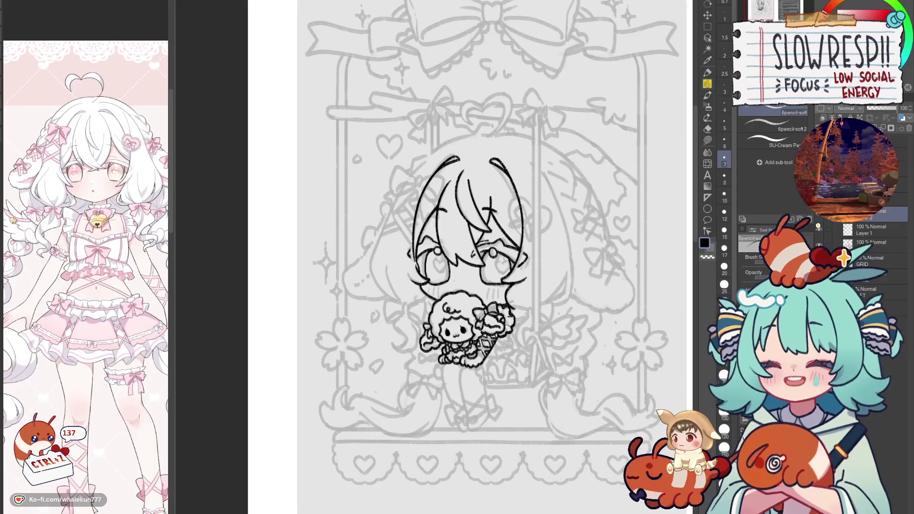
{"action": "scroll", "coordinate": [417, 253], "scroll_direction": "up", "scroll_amount": 3}
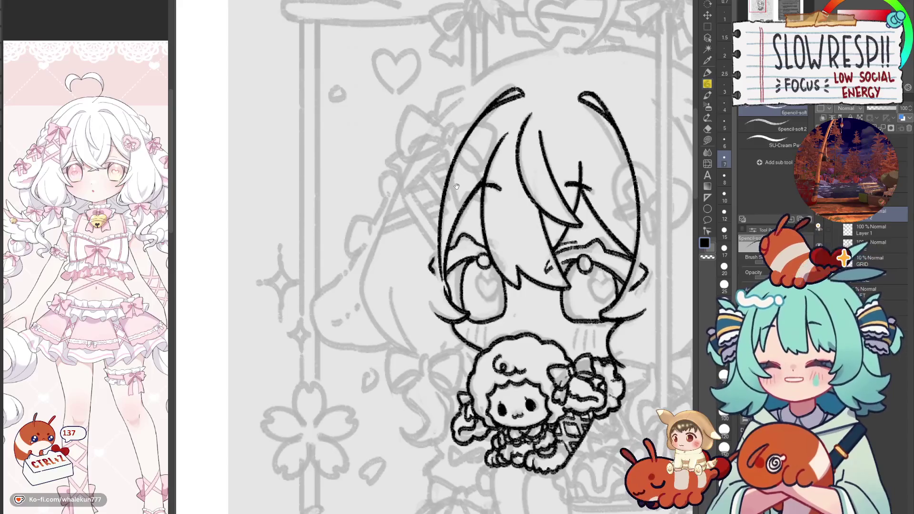
Step: Try several long hair strands down the left side, flipping the view to check them
{"action": "scroll", "coordinate": [476, 130], "scroll_direction": "up", "scroll_amount": 2}
{"action": "left_click_drag", "start_coordinate": [494, 111], "coordinate": [378, 277]}
{"action": "key", "text": "ctrl+z"}
{"action": "left_click_drag", "start_coordinate": [471, 135], "coordinate": [375, 339]}
{"action": "key", "text": "ctrl+z"}
{"action": "mouse_move", "coordinate": [469, 137]}
{"action": "left_mouse_down"}
{"action": "mouse_move", "coordinate": [361, 320]}
{"action": "mouse_move", "coordinate": [362, 383]}
{"action": "left_mouse_up"}
{"action": "key", "text": "ctrl+z"}
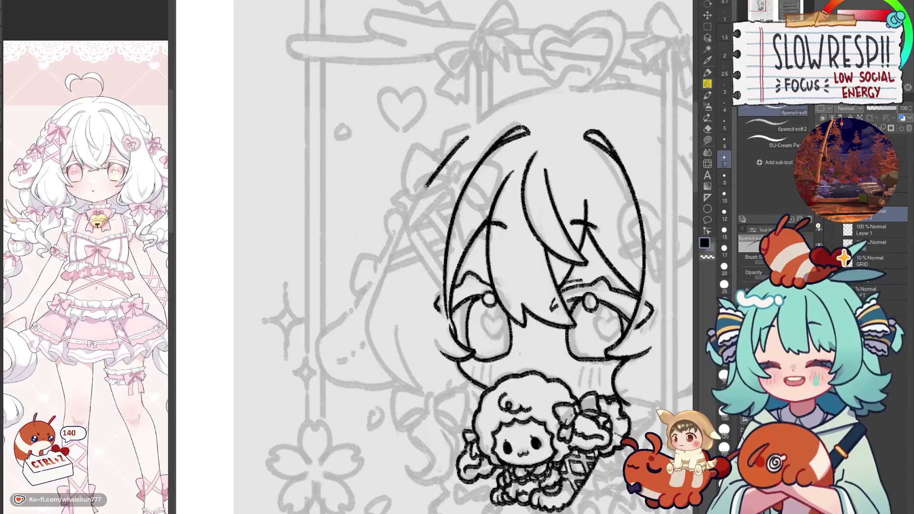
{"action": "key", "text": "ctrl+z"}
{"action": "left_click_drag", "start_coordinate": [466, 137], "coordinate": [358, 345]}
{"action": "key", "text": "ctrl+z"}
{"action": "mouse_move", "coordinate": [469, 137]}
{"action": "left_mouse_down"}
{"action": "mouse_move", "coordinate": [410, 223]}
{"action": "mouse_move", "coordinate": [409, 395]}
{"action": "left_mouse_up"}
{"action": "key", "text": "h"}
{"action": "scroll", "coordinate": [426, 385], "scroll_direction": "down", "scroll_amount": 5}
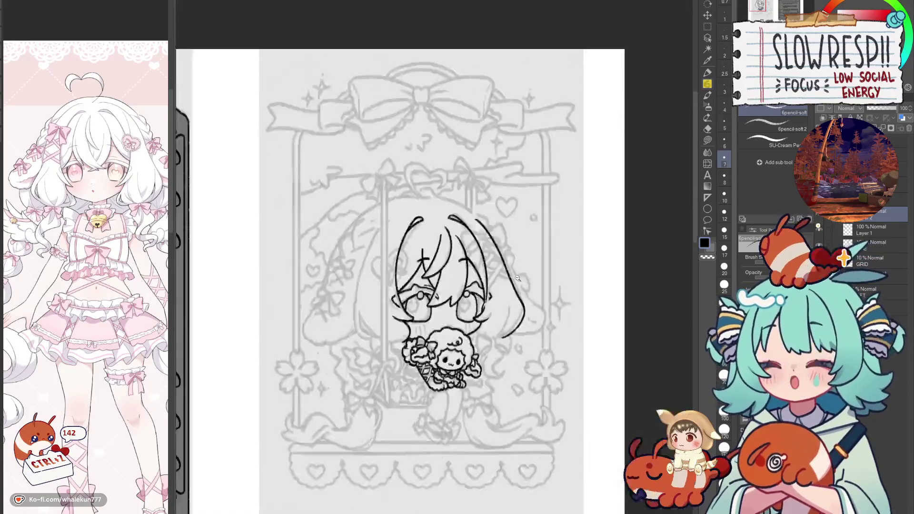
{"action": "key", "text": "h"}
{"action": "key", "text": "h"}
{"action": "scroll", "coordinate": [523, 278], "scroll_direction": "up", "scroll_amount": 3}
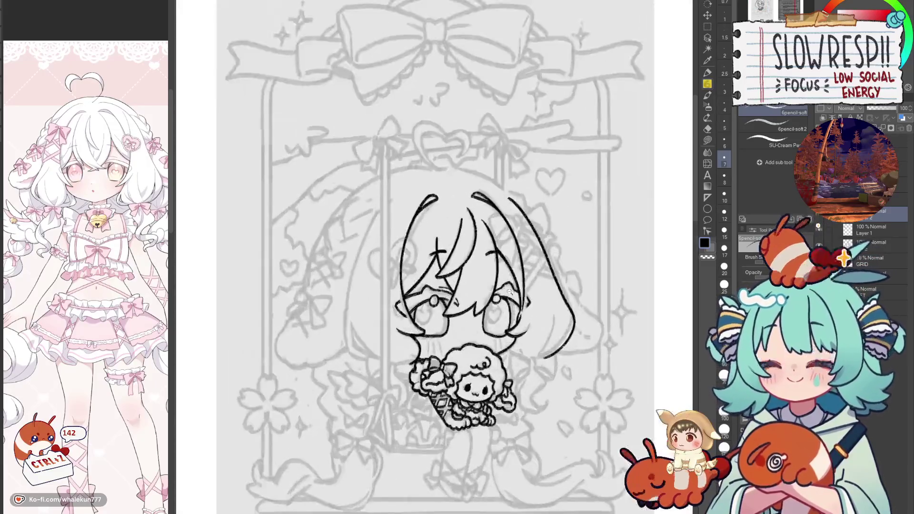
{"action": "scroll", "coordinate": [523, 278], "scroll_direction": "up", "scroll_amount": 2}
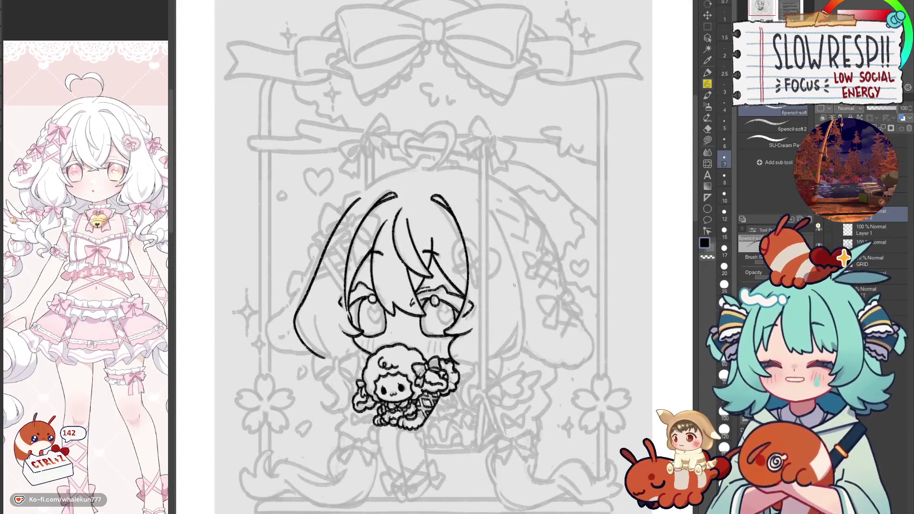
{"action": "scroll", "coordinate": [430, 203], "scroll_direction": "up", "scroll_amount": 1}
{"action": "scroll", "coordinate": [429, 203], "scroll_direction": "up", "scroll_amount": 1}
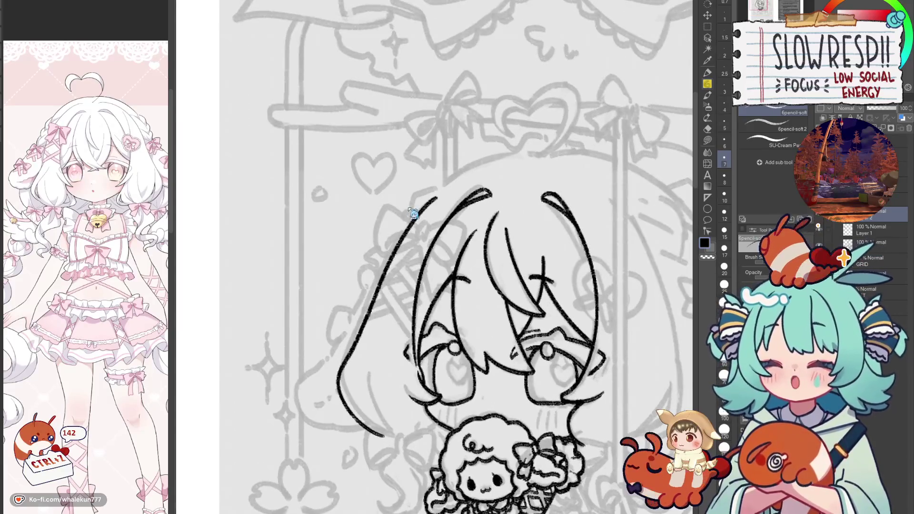
Step: Ink the long outer hair line curving down past the face
{"action": "key", "text": "ctrl+z"}
{"action": "left_click_drag", "start_coordinate": [430, 203], "coordinate": [346, 359]}
{"action": "key", "text": "ctrl+z"}
{"action": "mouse_move", "coordinate": [437, 196]}
{"action": "left_mouse_down"}
{"action": "mouse_move", "coordinate": [335, 376]}
{"action": "mouse_move", "coordinate": [383, 433]}
{"action": "left_mouse_up"}
{"action": "key", "text": "ctrl+z"}
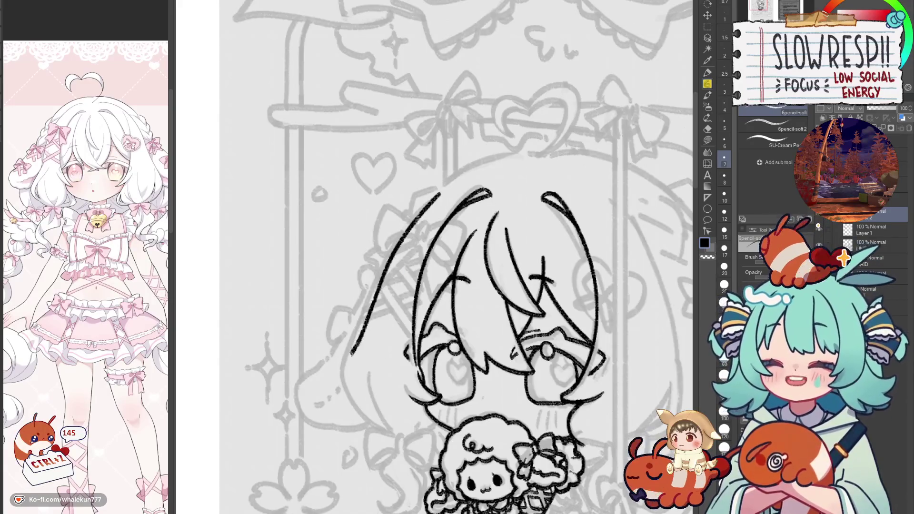
{"action": "key", "text": "ctrl+z"}
{"action": "left_click_drag", "start_coordinate": [439, 193], "coordinate": [385, 435]}
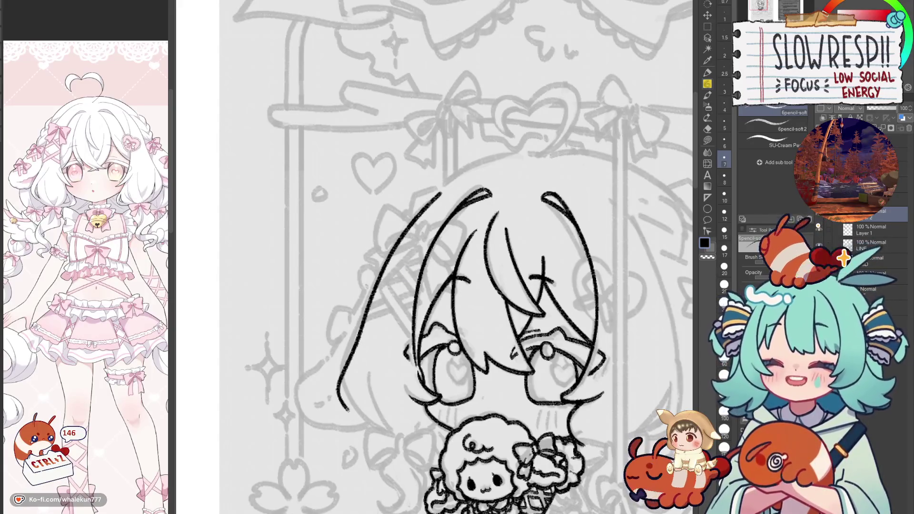
{"action": "scroll", "coordinate": [401, 395], "scroll_direction": "down", "scroll_amount": 1}
{"action": "scroll", "coordinate": [401, 395], "scroll_direction": "down", "scroll_amount": 1}
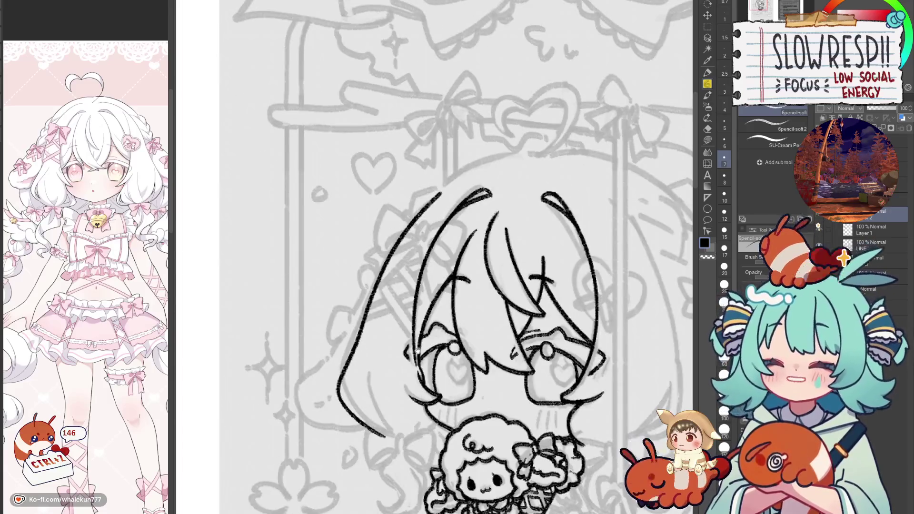
{"action": "scroll", "coordinate": [437, 298], "scroll_direction": "up", "scroll_amount": 2}
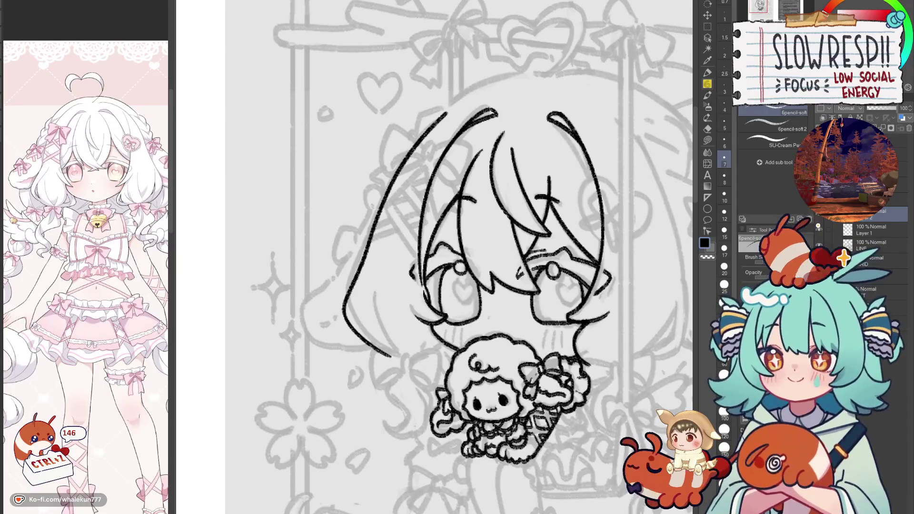
Step: Try extending the left hair tip downward, then undo it
{"action": "mouse_move", "coordinate": [394, 347]}
{"action": "left_mouse_down"}
{"action": "mouse_move", "coordinate": [386, 318]}
{"action": "mouse_move", "coordinate": [394, 326]}
{"action": "left_mouse_up"}
{"action": "key", "text": "ctrl+z"}
{"action": "scroll", "coordinate": [394, 325], "scroll_direction": "up", "scroll_amount": 2}
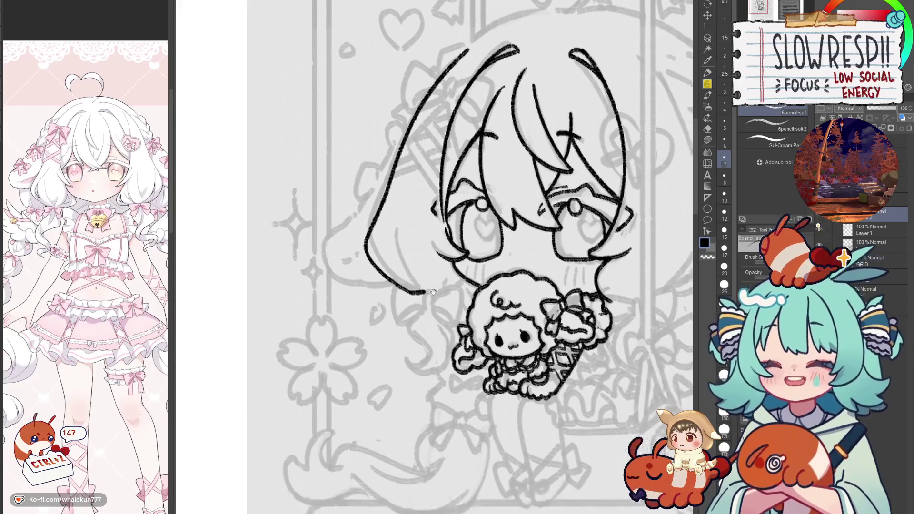
{"action": "scroll", "coordinate": [394, 325], "scroll_direction": "up", "scroll_amount": 2}
{"action": "scroll", "coordinate": [394, 326], "scroll_direction": "up", "scroll_amount": 2}
{"action": "scroll", "coordinate": [442, 286], "scroll_direction": "up", "scroll_amount": 1}
{"action": "left_click_drag", "start_coordinate": [443, 286], "coordinate": [447, 313]}
{"action": "key", "text": "ctrl+z"}
{"action": "key", "text": "ctrl+z"}
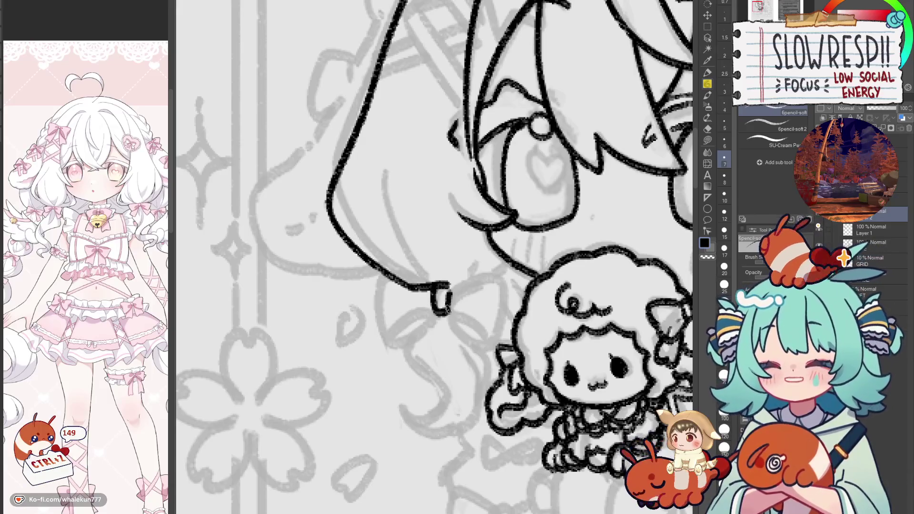
Step: Draw the bow's top line and loop from the hair tip toward the sheep, with an inner crease
{"action": "left_click_drag", "start_coordinate": [454, 273], "coordinate": [505, 259]}
{"action": "key", "text": "ctrl+z"}
{"action": "left_click_drag", "start_coordinate": [454, 273], "coordinate": [504, 261]}
{"action": "mouse_move", "coordinate": [509, 272]}
{"action": "left_mouse_down"}
{"action": "mouse_move", "coordinate": [455, 295]}
{"action": "mouse_move", "coordinate": [493, 315]}
{"action": "left_mouse_up"}
{"action": "key", "text": "ctrl+z"}
{"action": "key", "text": "ctrl+z"}
{"action": "key", "text": "ctrl+z"}
{"action": "key", "text": "ctrl+z"}
{"action": "left_click_drag", "start_coordinate": [448, 292], "coordinate": [488, 312]}
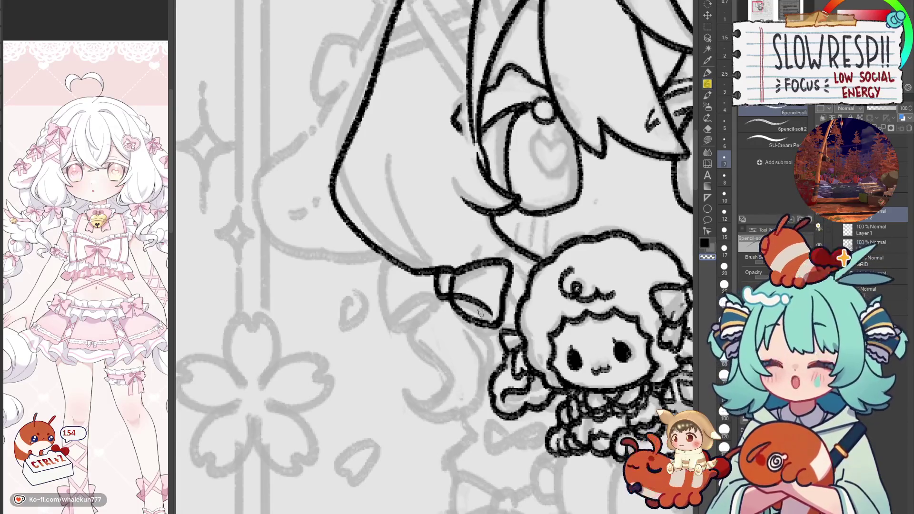
{"action": "key", "text": "h"}
Step: Add the bow's knot strokes, left loop and ribbon tail, checking in a mirrored view
{"action": "left_click_drag", "start_coordinate": [491, 257], "coordinate": [543, 266]}
{"action": "key", "text": "h"}
{"action": "left_click_drag", "start_coordinate": [468, 286], "coordinate": [630, 300]}
{"action": "mouse_move", "coordinate": [459, 250]}
{"action": "left_mouse_down"}
{"action": "mouse_move", "coordinate": [458, 312]}
{"action": "mouse_move", "coordinate": [509, 288]}
{"action": "left_mouse_up"}
{"action": "mouse_move", "coordinate": [461, 307]}
{"action": "left_mouse_down"}
{"action": "mouse_move", "coordinate": [507, 285]}
{"action": "mouse_move", "coordinate": [509, 247]}
{"action": "left_mouse_up"}
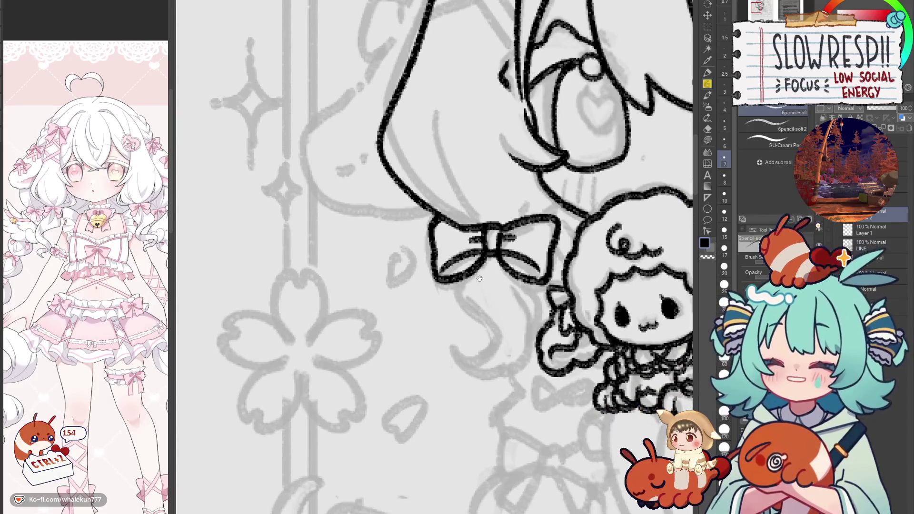
{"action": "mouse_move", "coordinate": [452, 281]}
{"action": "left_mouse_down"}
{"action": "mouse_move", "coordinate": [435, 298]}
{"action": "mouse_move", "coordinate": [469, 322]}
{"action": "mouse_move", "coordinate": [488, 254]}
{"action": "mouse_move", "coordinate": [513, 311]}
{"action": "mouse_move", "coordinate": [533, 236]}
{"action": "left_mouse_up"}
{"action": "key", "text": "h"}
{"action": "scroll", "coordinate": [516, 270], "scroll_direction": "up", "scroll_amount": 3}
{"action": "key", "text": "ctrl+z"}
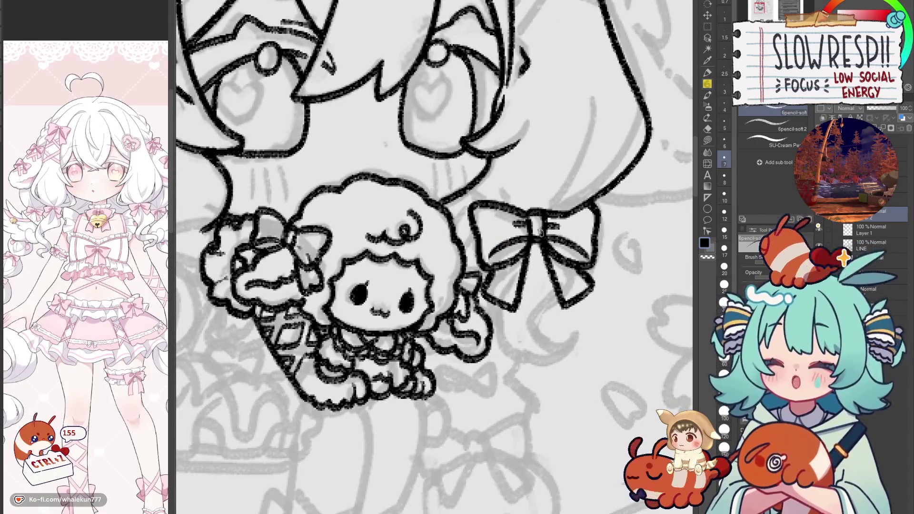
{"action": "key", "text": "h"}
{"action": "scroll", "coordinate": [450, 309], "scroll_direction": "down", "scroll_amount": 2}
{"action": "scroll", "coordinate": [521, 235], "scroll_direction": "down", "scroll_amount": 3}
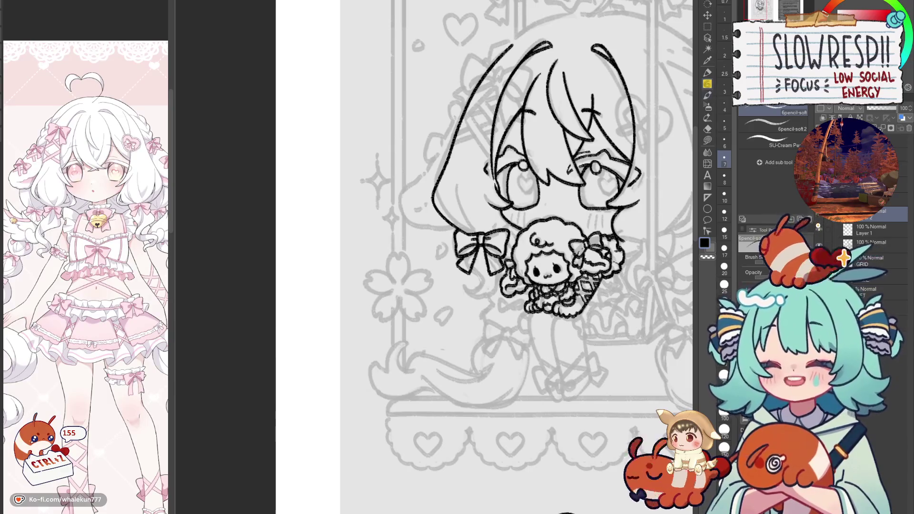
{"action": "mouse_move", "coordinate": [523, 257]}
{"action": "left_mouse_down"}
{"action": "mouse_move", "coordinate": [496, 219]}
{"action": "mouse_move", "coordinate": [418, 262]}
{"action": "left_mouse_up"}
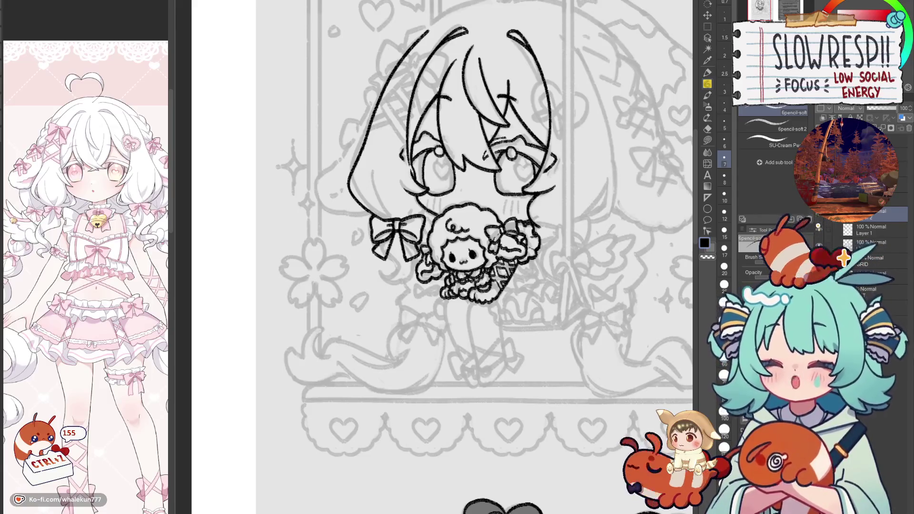
{"action": "left_click_drag", "start_coordinate": [521, 229], "coordinate": [551, 230]}
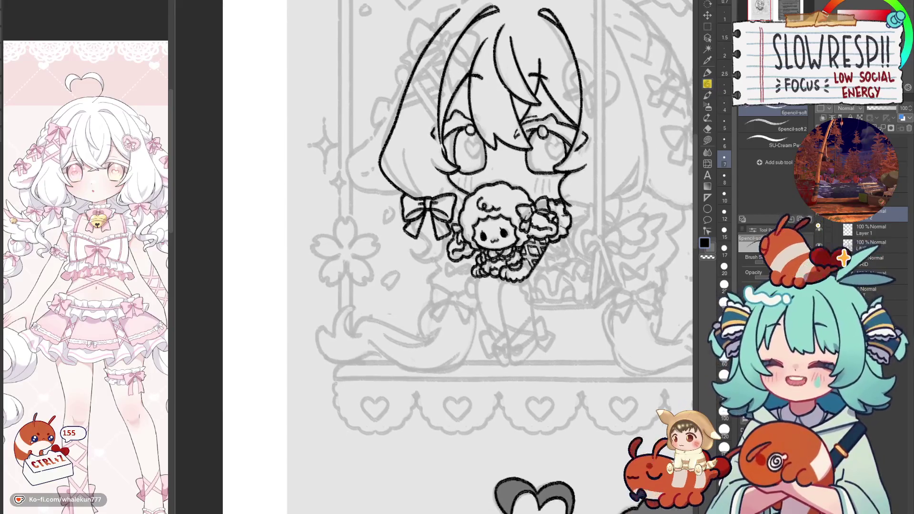
{"action": "scroll", "coordinate": [456, 192], "scroll_direction": "up", "scroll_amount": 1}
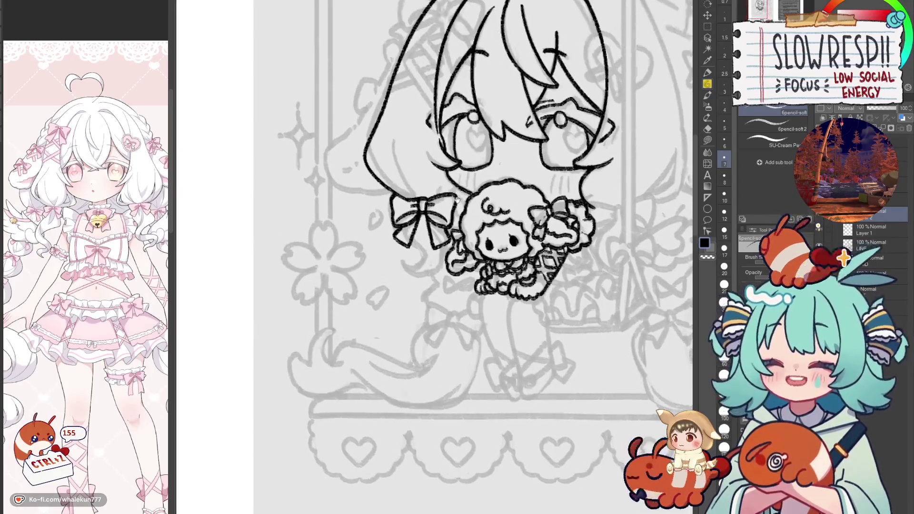
{"action": "scroll", "coordinate": [458, 197], "scroll_direction": "up", "scroll_amount": 1}
{"action": "scroll", "coordinate": [494, 254], "scroll_direction": "up", "scroll_amount": 1}
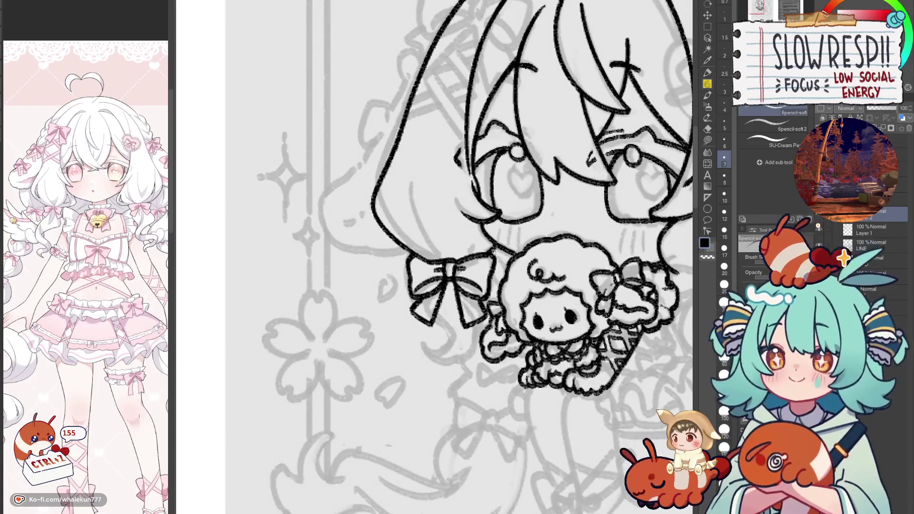
{"action": "key", "text": "h"}
{"action": "key", "text": "h"}
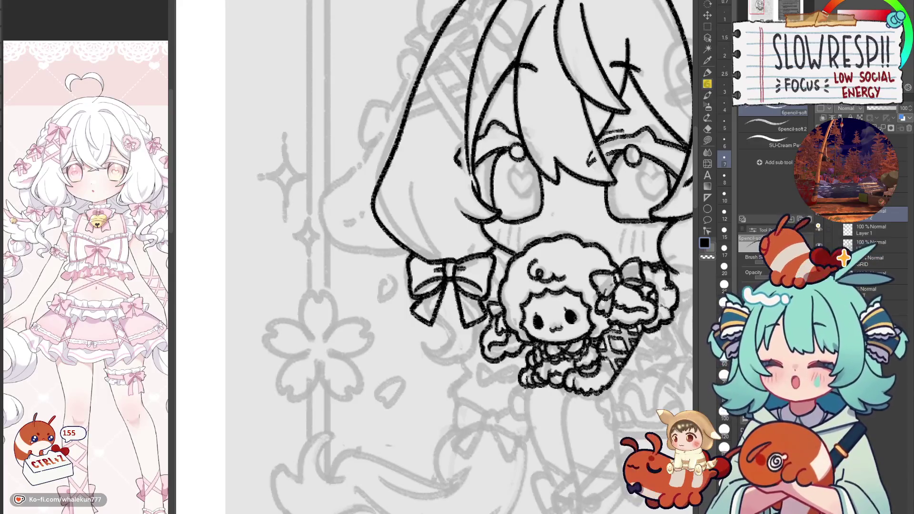
Step: Try short strokes along the hair edge above the bow, then undo them
{"action": "left_click_drag", "start_coordinate": [442, 248], "coordinate": [455, 238]}
{"action": "key", "text": "ctrl+z"}
{"action": "key", "text": "ctrl+z"}
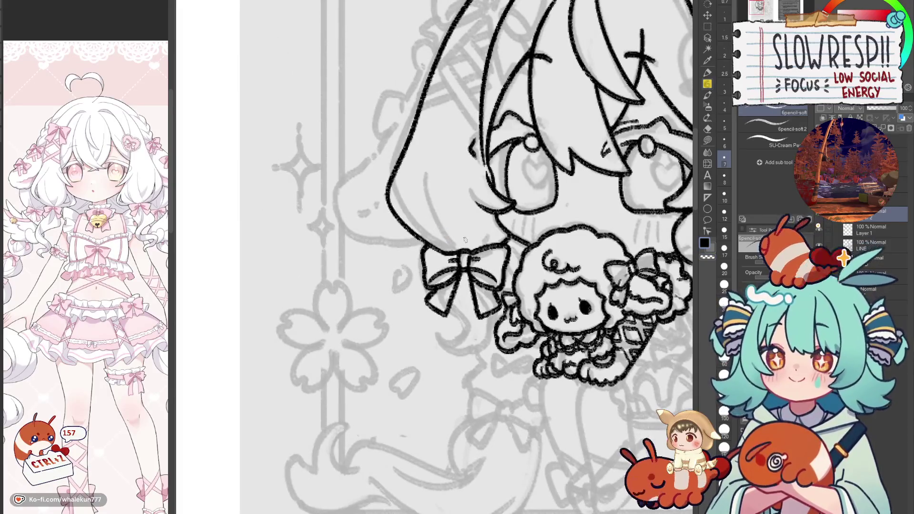
{"action": "left_click_drag", "start_coordinate": [425, 200], "coordinate": [456, 245]}
{"action": "key", "text": "ctrl+z"}
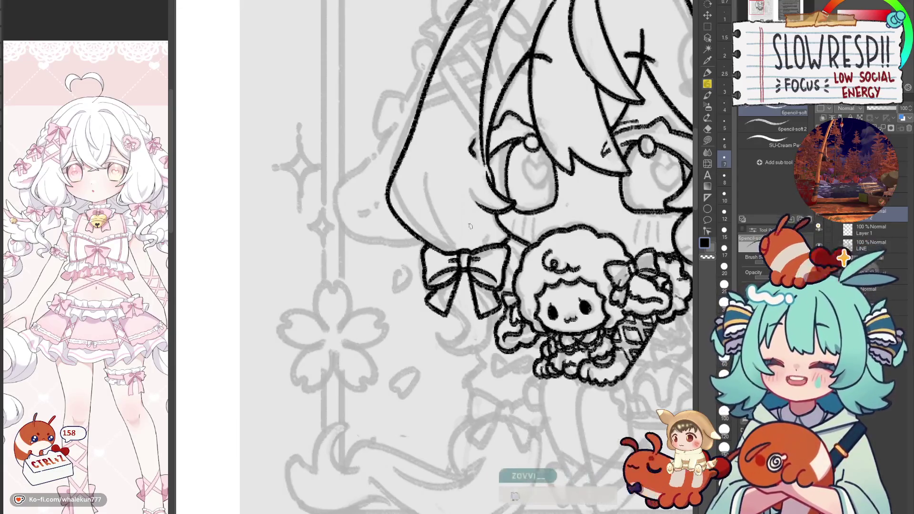
{"action": "key", "text": "h"}
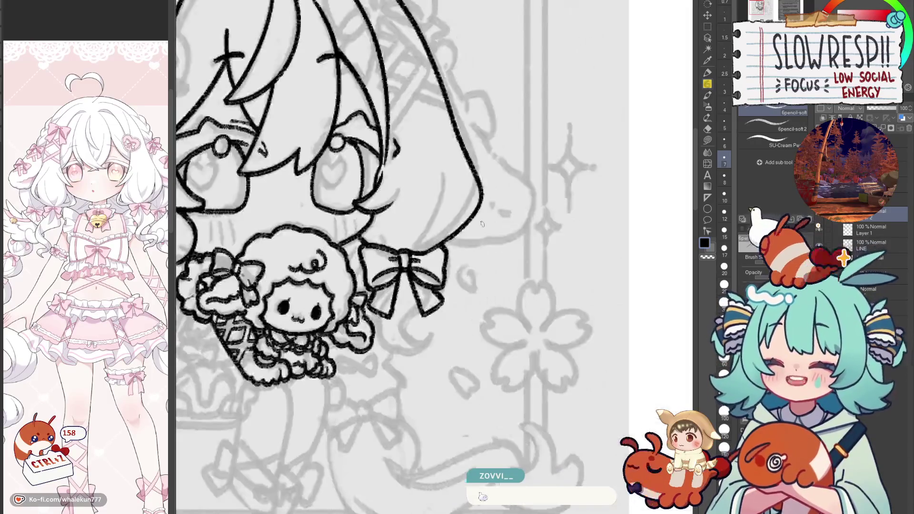
{"action": "key", "text": "h"}
Step: Ink a hair strand beside the left of the face and zoom out to the whole page
{"action": "left_click_drag", "start_coordinate": [413, 203], "coordinate": [438, 275]}
{"action": "key", "text": "ctrl+z"}
{"action": "left_click_drag", "start_coordinate": [412, 214], "coordinate": [433, 273]}
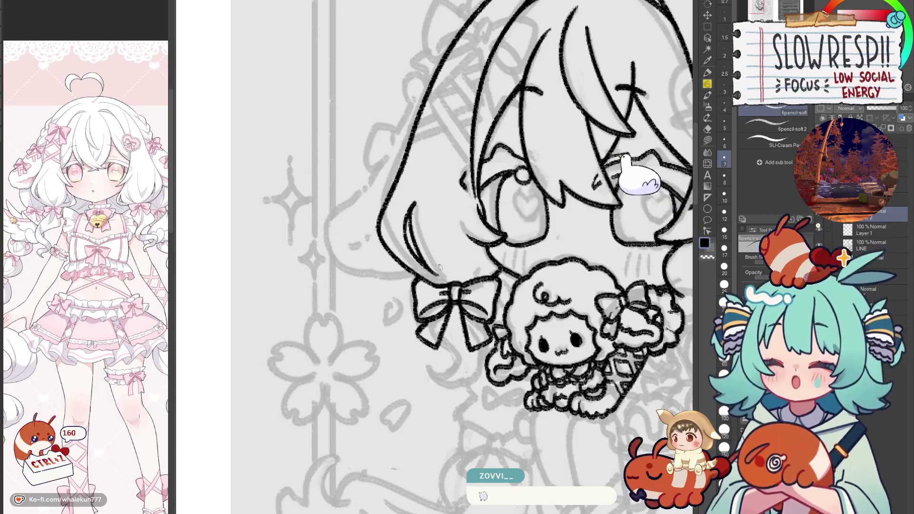
{"action": "key", "text": "ctrl+z"}
{"action": "key", "text": "ctrl+z"}
{"action": "key", "text": "ctrl+0"}
Step: Remove the trial short stroke near the left bow
{"action": "key", "text": "h"}
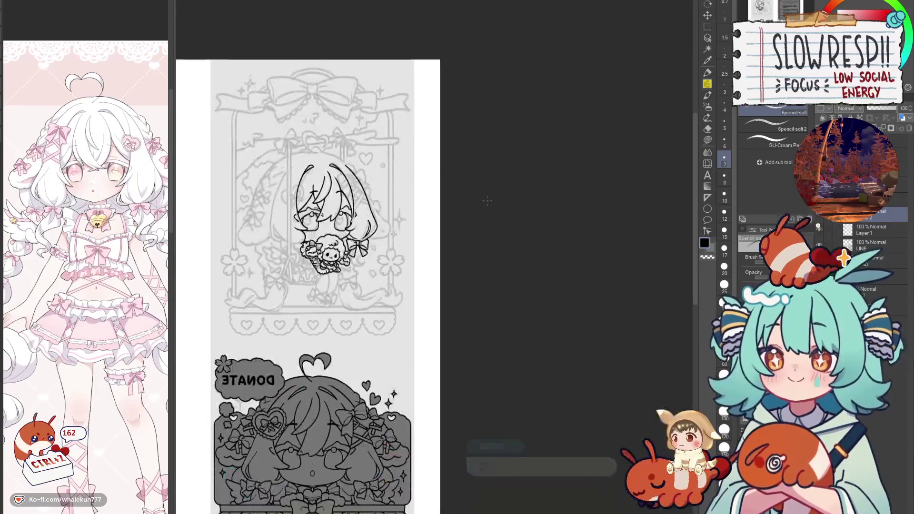
{"action": "key", "text": "h"}
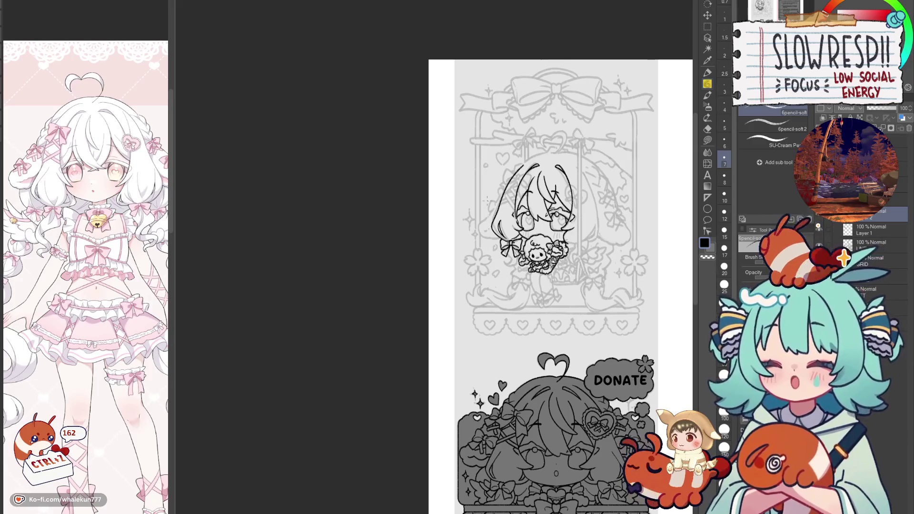
{"action": "scroll", "coordinate": [486, 200], "scroll_direction": "up", "scroll_amount": 4}
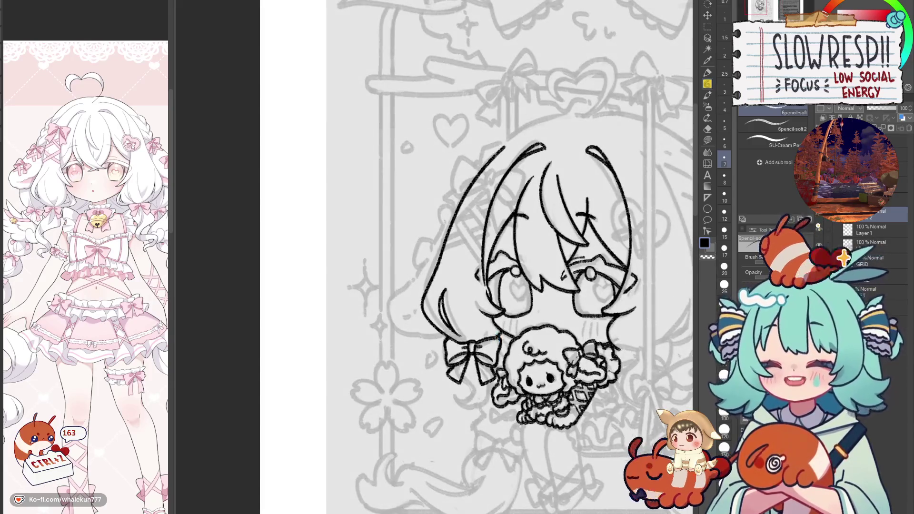
{"action": "scroll", "coordinate": [487, 331], "scroll_direction": "up", "scroll_amount": 2}
{"action": "key", "text": "ctrl+z"}
{"action": "left_click_drag", "start_coordinate": [475, 343], "coordinate": [497, 315]}
{"action": "key", "text": "ctrl+z"}
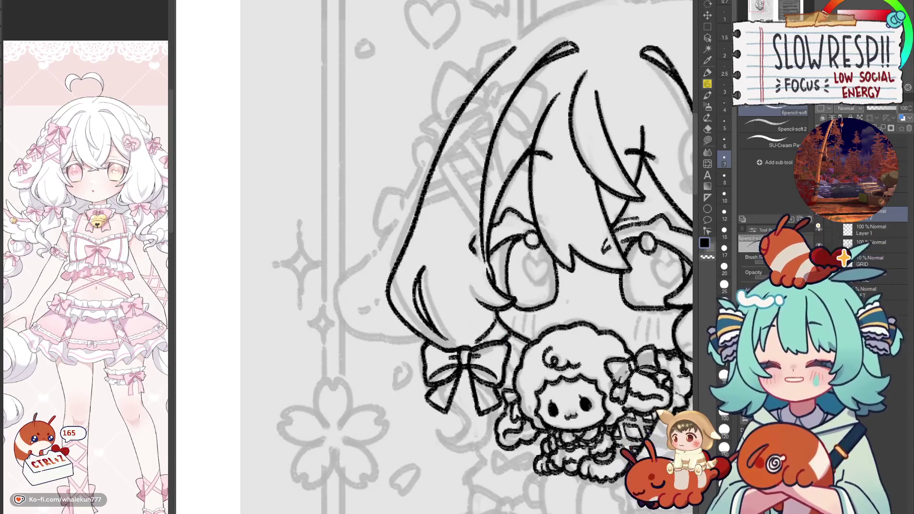
{"action": "key", "text": "ctrl+z"}
{"action": "scroll", "coordinate": [479, 335], "scroll_direction": "down", "scroll_amount": 3}
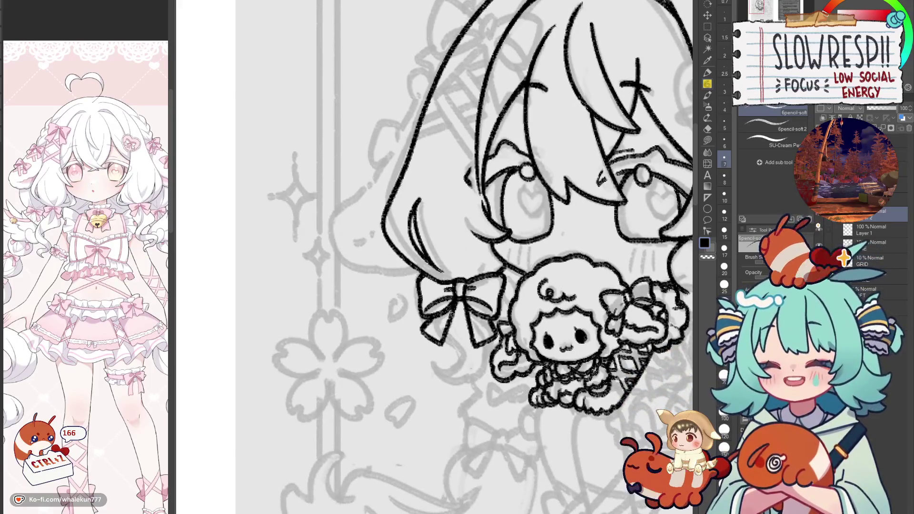
Step: Erase the old lines under the left bow with an enlarged eraser
{"action": "key", "text": "e"}
{"action": "left_click_drag", "start_coordinate": [447, 328], "coordinate": [457, 304]}
{"action": "key", "text": "bracketright"}
{"action": "key", "text": "bracketright"}
{"action": "mouse_move", "coordinate": [445, 336]}
{"action": "left_mouse_down"}
{"action": "mouse_move", "coordinate": [453, 318]}
{"action": "mouse_move", "coordinate": [434, 341]}
{"action": "mouse_move", "coordinate": [465, 366]}
{"action": "left_mouse_up"}
Step: Draw a curled hair lock below the bow and darken the short line beside it
{"action": "key", "text": "p"}
{"action": "key", "text": "ctrl+z"}
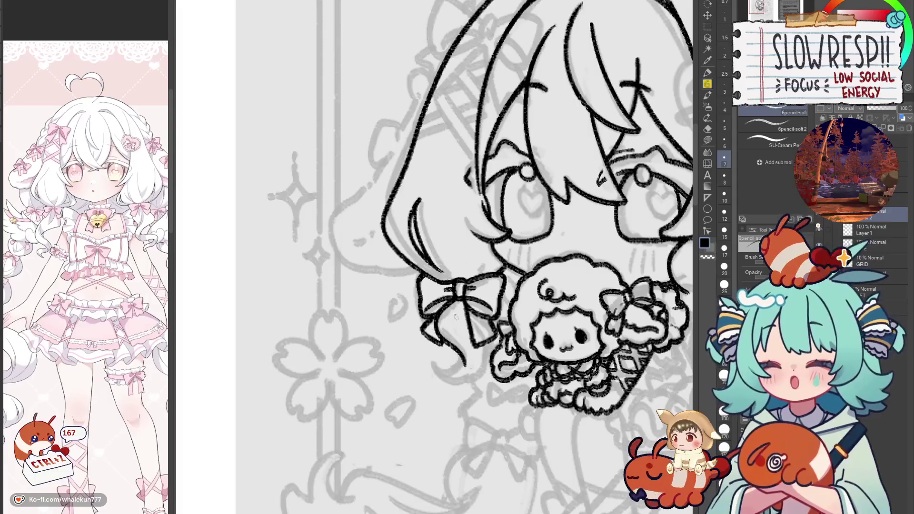
{"action": "key", "text": "ctrl+z"}
{"action": "left_click_drag", "start_coordinate": [455, 300], "coordinate": [445, 341]}
{"action": "key", "text": "ctrl+z"}
{"action": "mouse_move", "coordinate": [452, 297]}
{"action": "left_mouse_down"}
{"action": "mouse_move", "coordinate": [443, 333]}
{"action": "mouse_move", "coordinate": [465, 357]}
{"action": "left_mouse_up"}
{"action": "key", "text": "ctrl+z"}
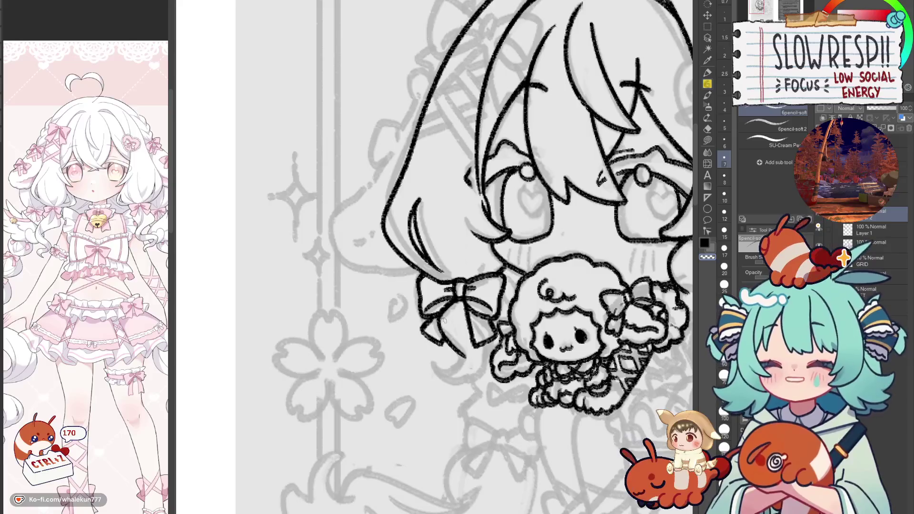
{"action": "mouse_move", "coordinate": [454, 304]}
{"action": "left_mouse_down"}
{"action": "mouse_move", "coordinate": [466, 352]}
{"action": "mouse_move", "coordinate": [468, 308]}
{"action": "left_mouse_up"}
{"action": "key", "text": "ctrl+z"}
{"action": "key", "text": "ctrl+z"}
{"action": "key", "text": "ctrl+z"}
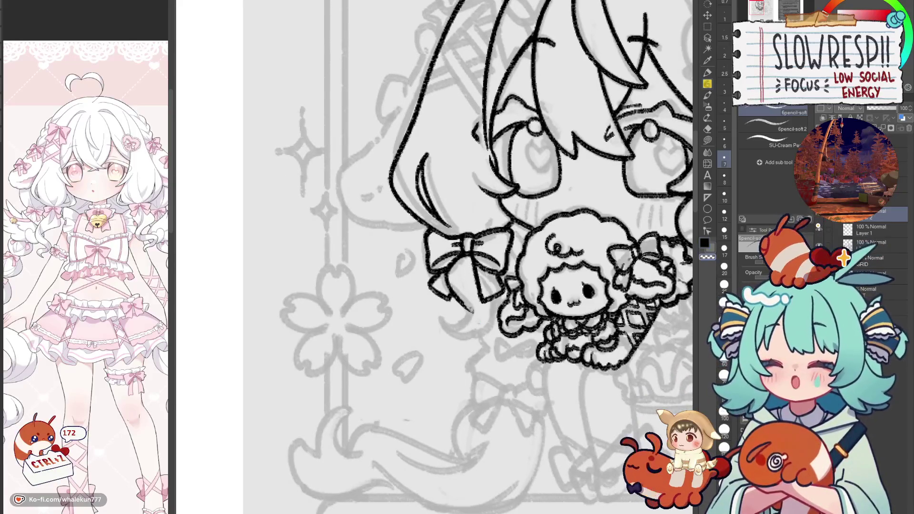
{"action": "key", "text": "ctrl+z"}
{"action": "key", "text": "ctrl+z"}
{"action": "key", "text": "ctrl+z"}
{"action": "mouse_move", "coordinate": [472, 313]}
{"action": "left_mouse_down"}
{"action": "mouse_move", "coordinate": [467, 339]}
{"action": "mouse_move", "coordinate": [464, 316]}
{"action": "mouse_move", "coordinate": [445, 321]}
{"action": "mouse_move", "coordinate": [459, 341]}
{"action": "mouse_move", "coordinate": [490, 337]}
{"action": "mouse_move", "coordinate": [498, 295]}
{"action": "left_mouse_up"}
{"action": "key", "text": "ctrl+z"}
{"action": "key", "text": "ctrl+z"}
{"action": "key", "text": "ctrl+z"}
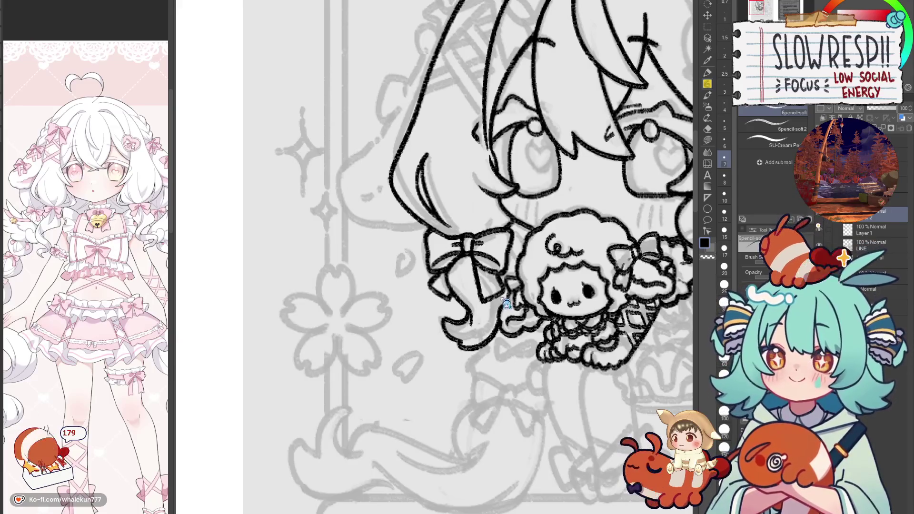
{"action": "left_click_drag", "start_coordinate": [500, 298], "coordinate": [496, 289]}
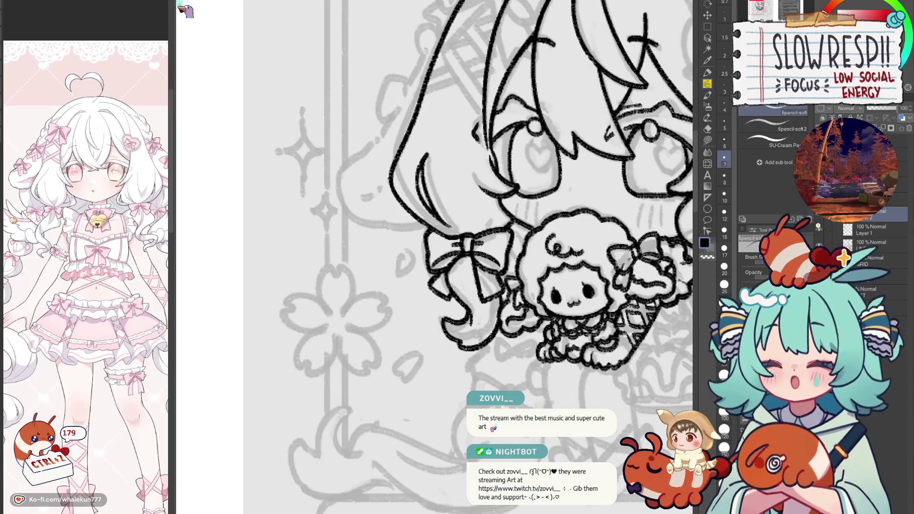
{"action": "key", "text": "h"}
{"action": "key", "text": "h"}
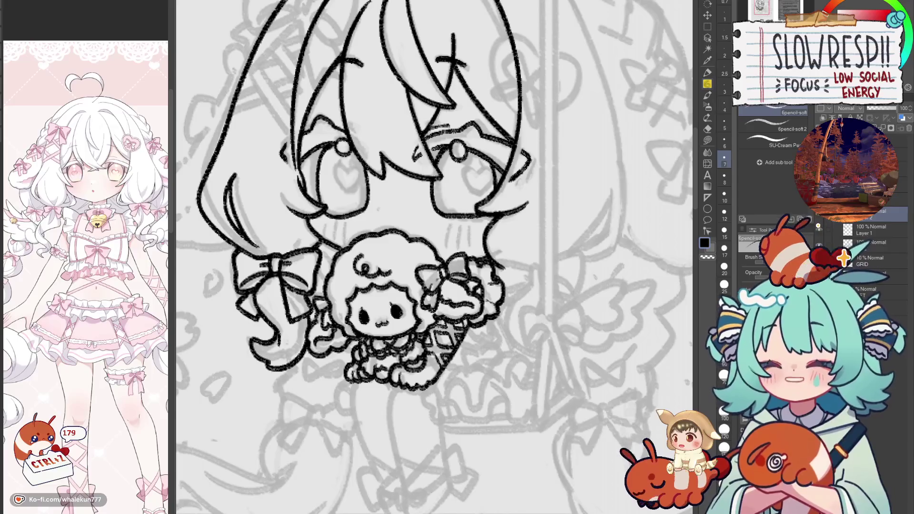
Step: Ink the right bow's lower loop and ribbon tail to the right of the sheep plush
{"action": "left_click_drag", "start_coordinate": [528, 281], "coordinate": [496, 257]}
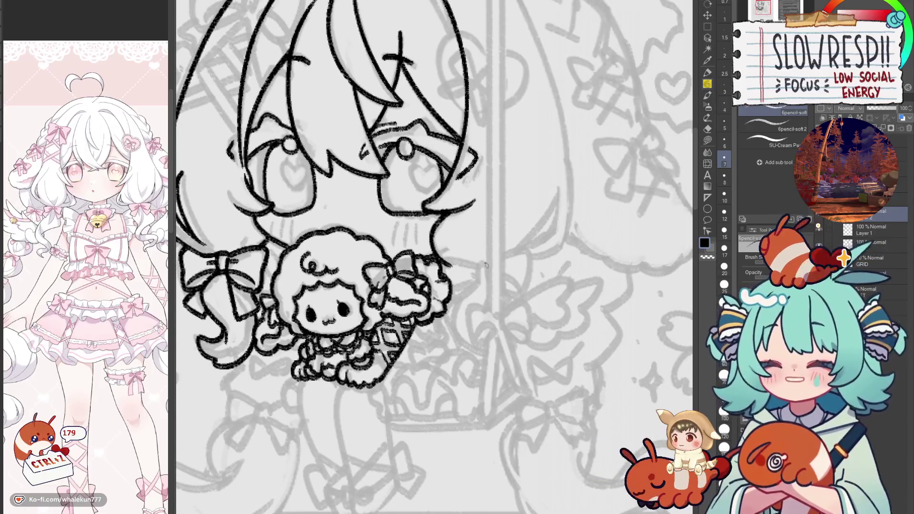
{"action": "mouse_move", "coordinate": [485, 262]}
{"action": "left_mouse_down"}
{"action": "mouse_move", "coordinate": [488, 283]}
{"action": "mouse_move", "coordinate": [466, 271]}
{"action": "mouse_move", "coordinate": [444, 278]}
{"action": "mouse_move", "coordinate": [474, 285]}
{"action": "mouse_move", "coordinate": [519, 269]}
{"action": "mouse_move", "coordinate": [510, 269]}
{"action": "mouse_move", "coordinate": [517, 250]}
{"action": "mouse_move", "coordinate": [532, 266]}
{"action": "mouse_move", "coordinate": [524, 297]}
{"action": "mouse_move", "coordinate": [482, 278]}
{"action": "left_mouse_up"}
{"action": "key", "text": "ctrl+z"}
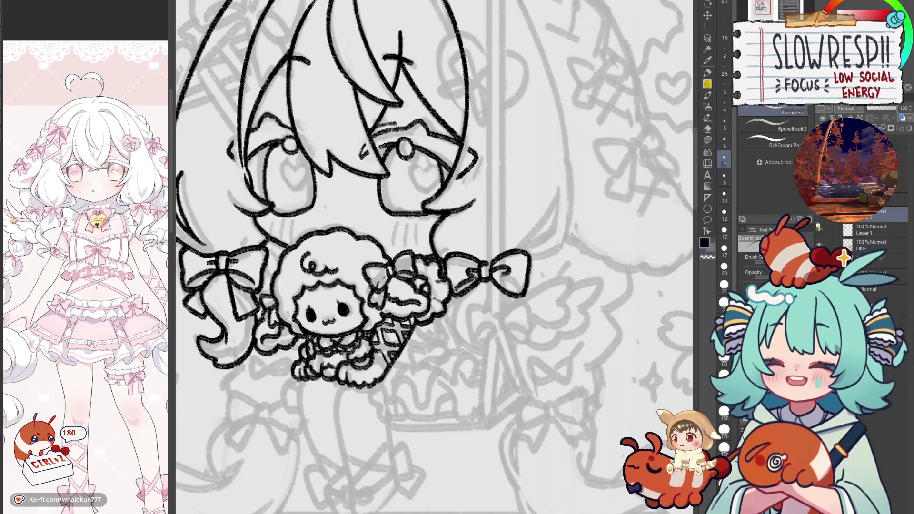
{"action": "mouse_move", "coordinate": [486, 316]}
{"action": "left_mouse_down"}
{"action": "mouse_move", "coordinate": [509, 284]}
{"action": "mouse_move", "coordinate": [498, 317]}
{"action": "left_mouse_up"}
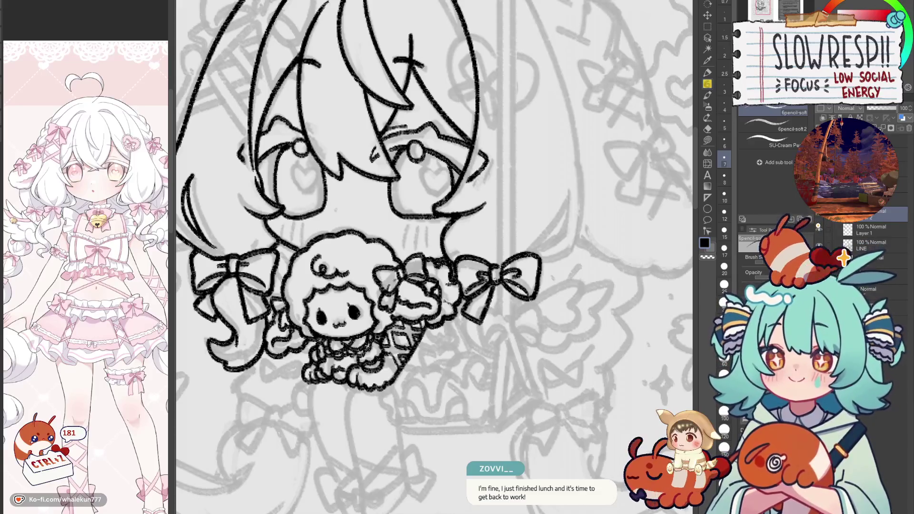
{"action": "key", "text": "ctrl+z"}
{"action": "mouse_move", "coordinate": [459, 317]}
{"action": "left_mouse_down"}
{"action": "mouse_move", "coordinate": [493, 284]}
{"action": "mouse_move", "coordinate": [537, 323]}
{"action": "mouse_move", "coordinate": [551, 281]}
{"action": "left_mouse_up"}
{"action": "left_click_drag", "start_coordinate": [474, 293], "coordinate": [512, 333]}
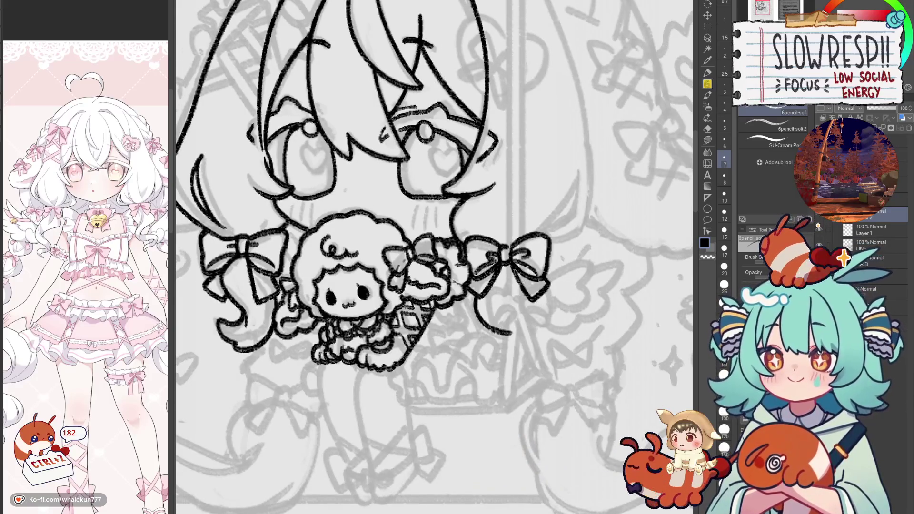
{"action": "left_click_drag", "start_coordinate": [519, 274], "coordinate": [518, 321]}
{"action": "key", "text": "ctrl+z"}
{"action": "key", "text": "ctrl+z"}
{"action": "key", "text": "ctrl+z"}
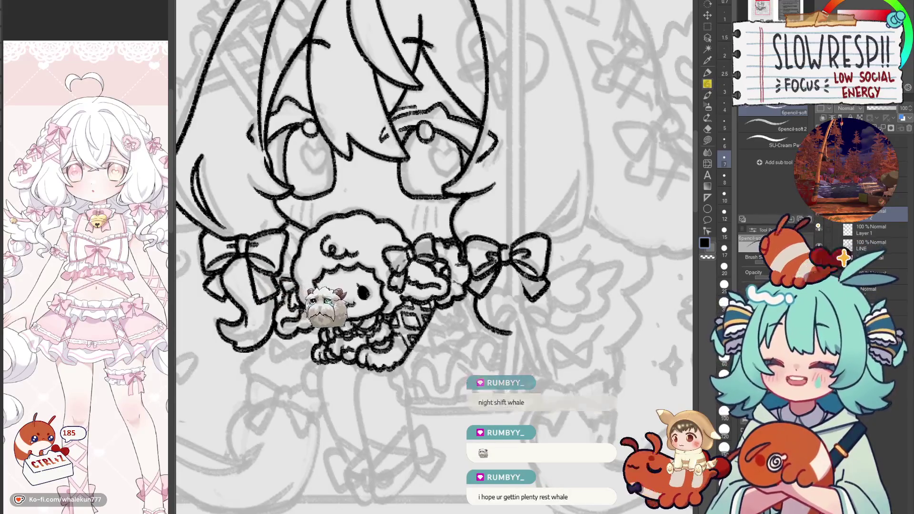
Step: Undo stray marks near the bows, mirror-check the drawing, and set a size 20 eraser
{"action": "left_click_drag", "start_coordinate": [226, 279], "coordinate": [435, 304]}
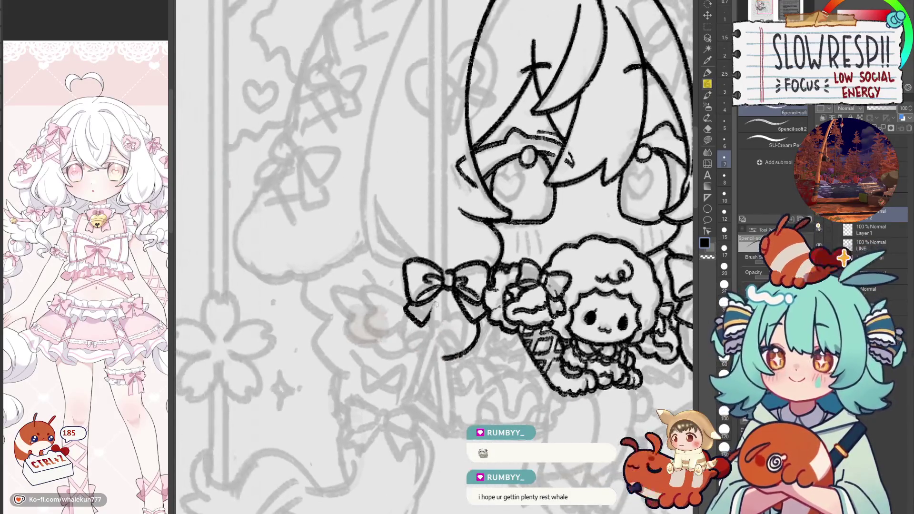
{"action": "key", "text": "ctrl+z"}
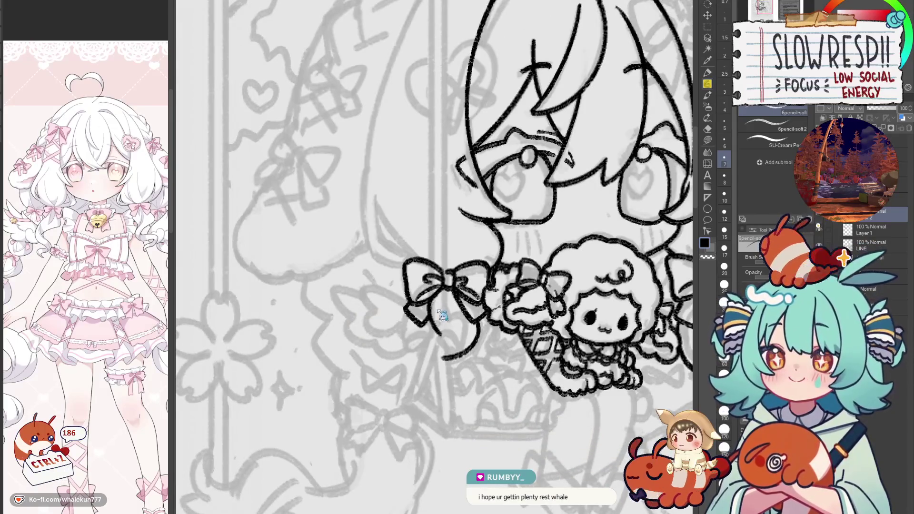
{"action": "key", "text": "ctrl+z"}
{"action": "key", "text": "h"}
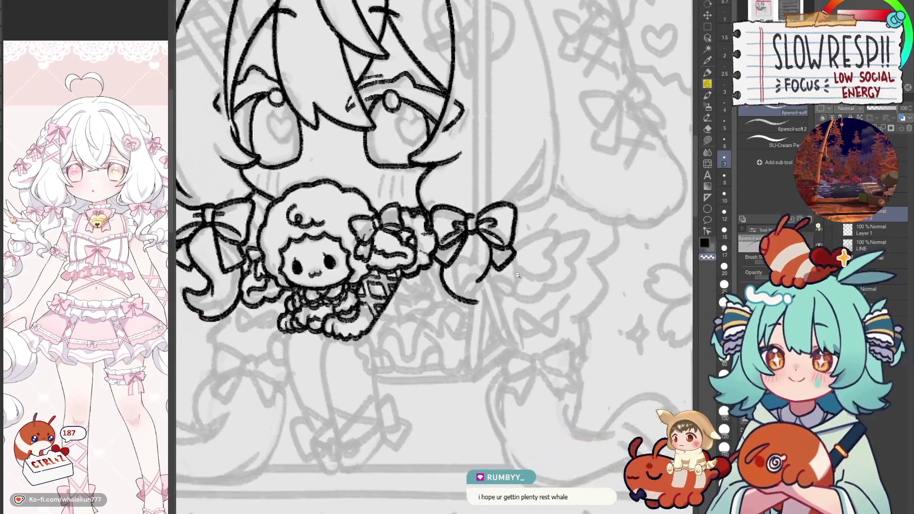
{"action": "scroll", "coordinate": [518, 275], "scroll_direction": "down", "scroll_amount": 3}
{"action": "scroll", "coordinate": [476, 275], "scroll_direction": "up", "scroll_amount": 3}
{"action": "key", "text": "e"}
{"action": "key", "text": "bracketright"}
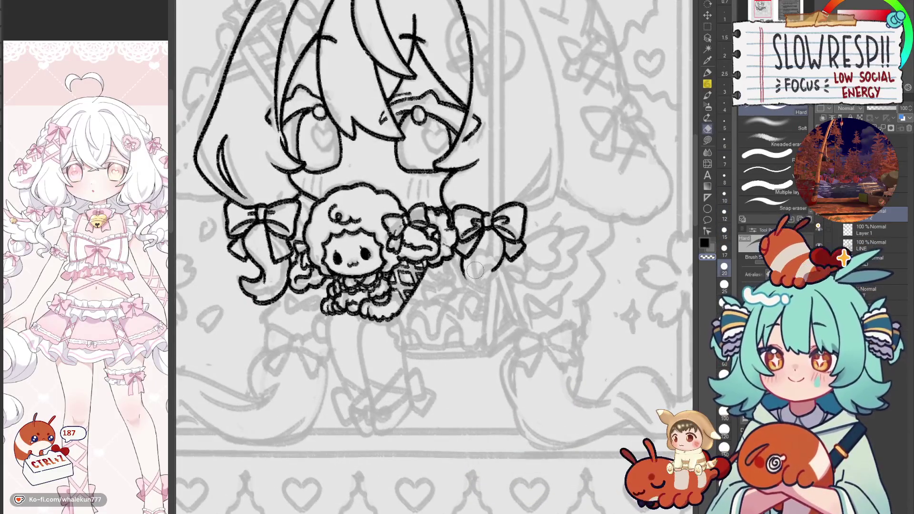
Step: Return to the pen and reposition the view on the right bow
{"action": "left_click", "coordinate": [709, 96]}
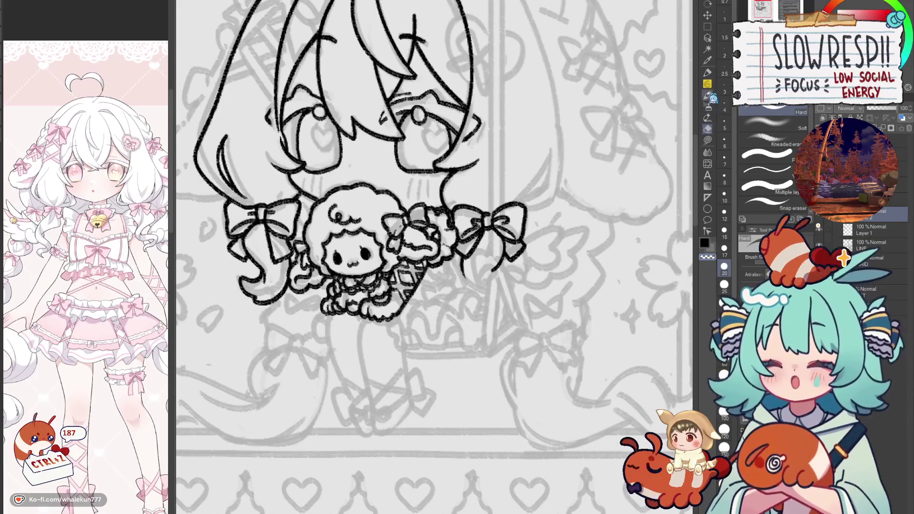
{"action": "left_click_drag", "start_coordinate": [491, 257], "coordinate": [503, 276]}
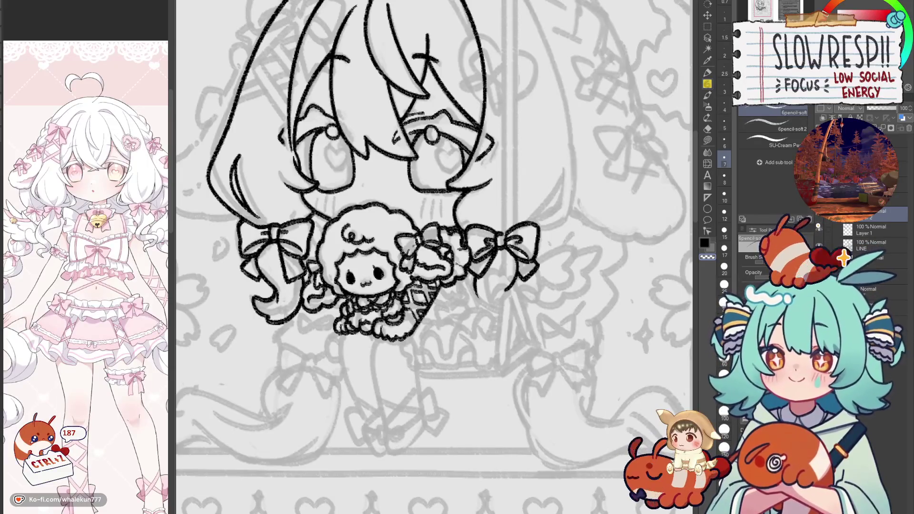
{"action": "left_click_drag", "start_coordinate": [515, 304], "coordinate": [495, 278]}
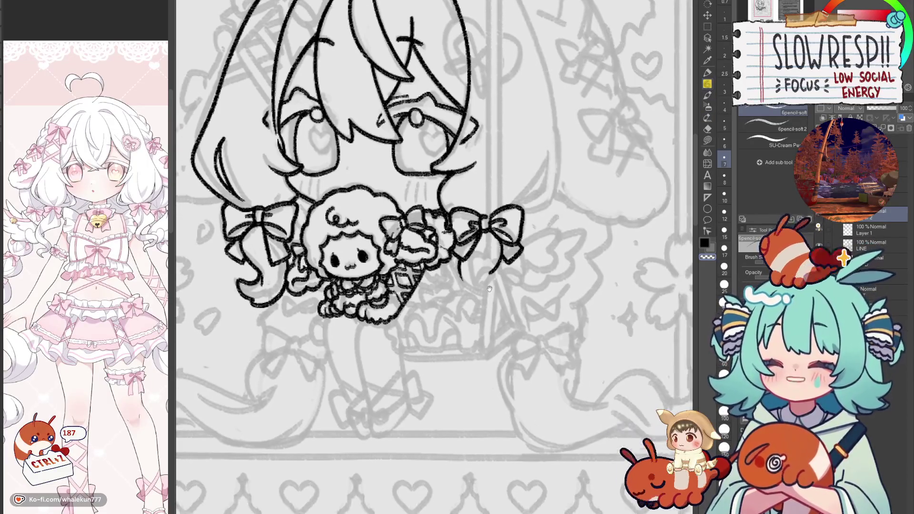
{"action": "scroll", "coordinate": [496, 278], "scroll_direction": "down", "scroll_amount": 2}
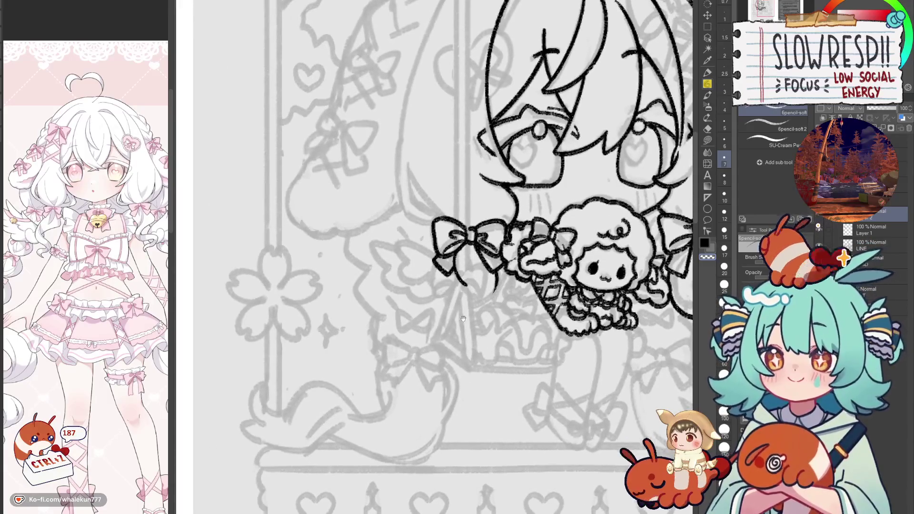
{"action": "scroll", "coordinate": [472, 276], "scroll_direction": "up", "scroll_amount": 2}
{"action": "key", "text": "ctrl+z"}
{"action": "key", "text": "h"}
Step: Draw a curling ribbon tail under the right bow, then zoom out to the window panel
{"action": "mouse_move", "coordinate": [398, 246]}
{"action": "left_mouse_down"}
{"action": "mouse_move", "coordinate": [504, 253]}
{"action": "mouse_move", "coordinate": [517, 309]}
{"action": "left_mouse_up"}
{"action": "key", "text": "ctrl+z"}
{"action": "mouse_move", "coordinate": [478, 275]}
{"action": "left_mouse_down"}
{"action": "mouse_move", "coordinate": [519, 308]}
{"action": "mouse_move", "coordinate": [504, 305]}
{"action": "mouse_move", "coordinate": [532, 295]}
{"action": "mouse_move", "coordinate": [523, 285]}
{"action": "mouse_move", "coordinate": [527, 299]}
{"action": "left_mouse_up"}
{"action": "key", "text": "ctrl+z"}
{"action": "key", "text": "ctrl+z"}
{"action": "key", "text": "ctrl+z"}
{"action": "key", "text": "h"}
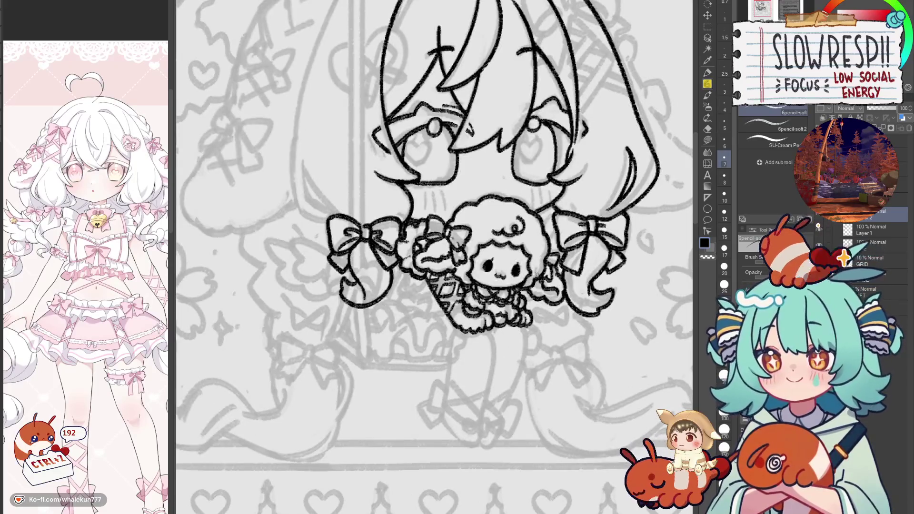
{"action": "key", "text": "h"}
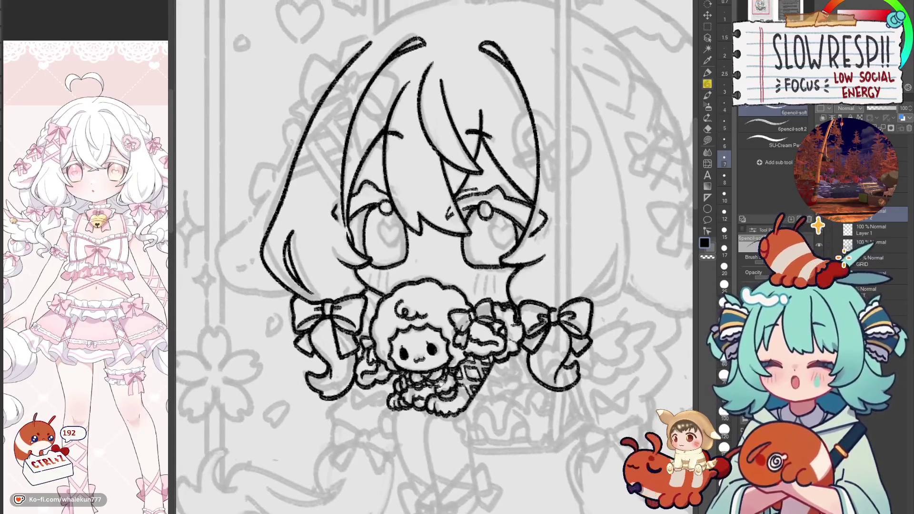
{"action": "left_click_drag", "start_coordinate": [353, 290], "coordinate": [404, 318]}
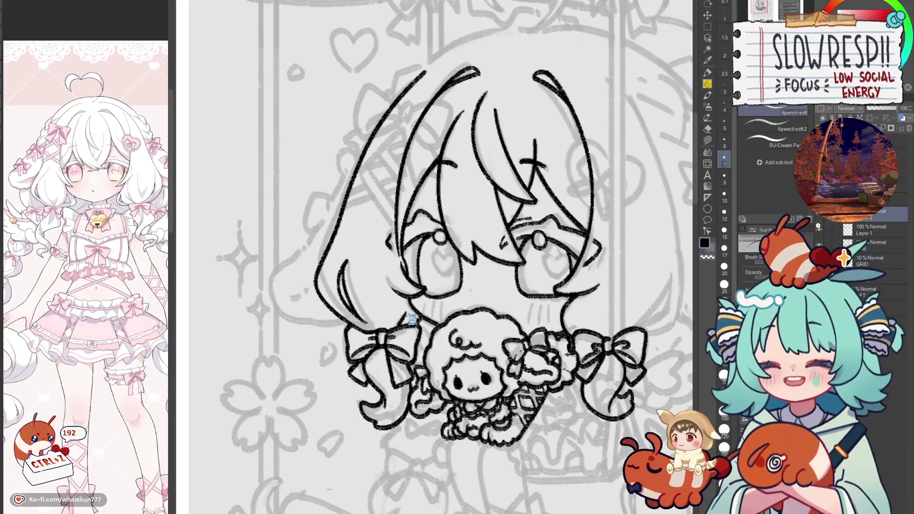
{"action": "key", "text": "c"}
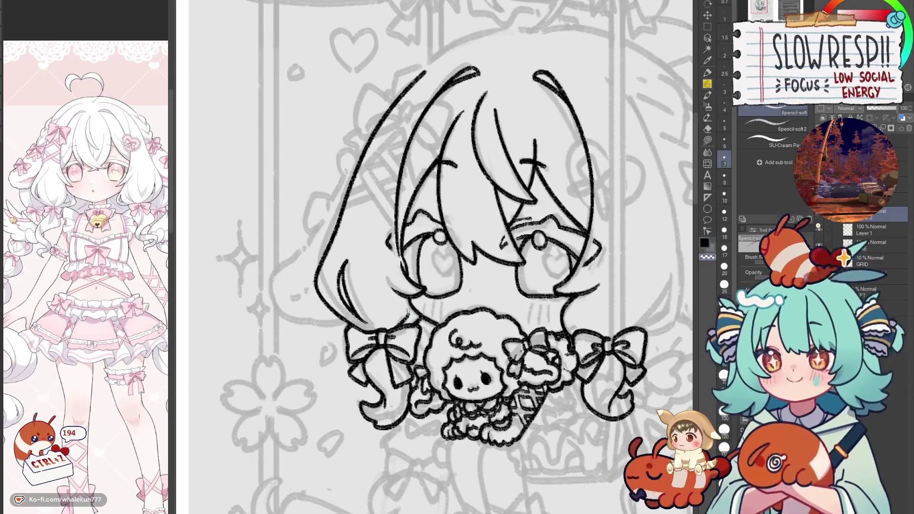
{"action": "left_click_drag", "start_coordinate": [402, 319], "coordinate": [400, 387]}
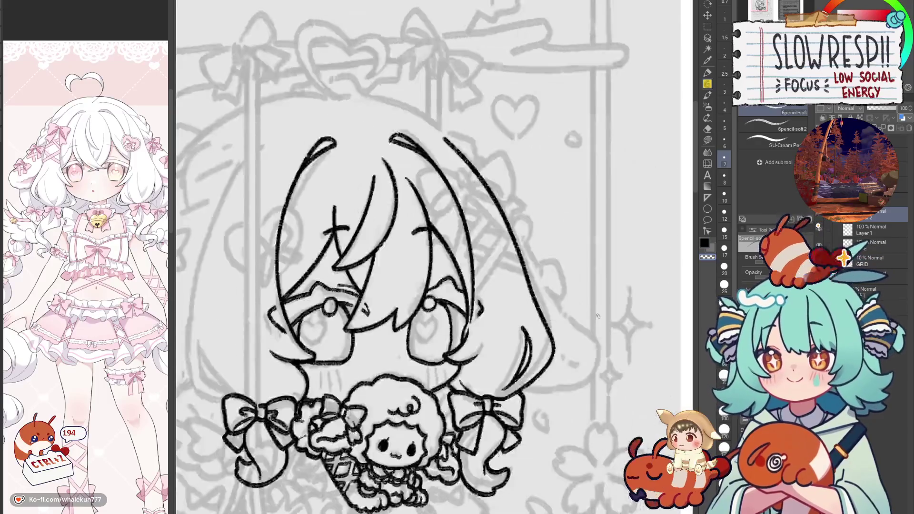
{"action": "key", "text": "ctrl+minus"}
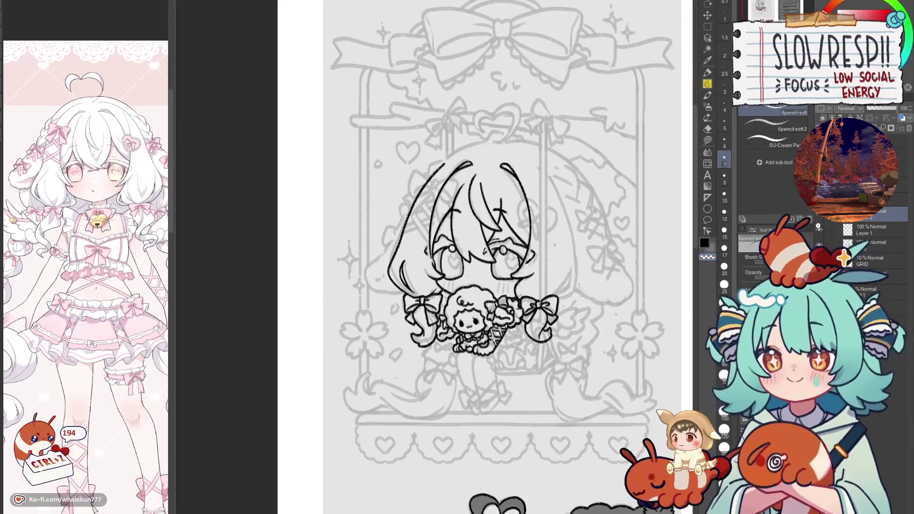
Step: With the canvas mirrored, draw a wider outer hair strand down the head's left side
{"action": "key", "text": "Delete"}
{"action": "key", "text": "ctrl+z"}
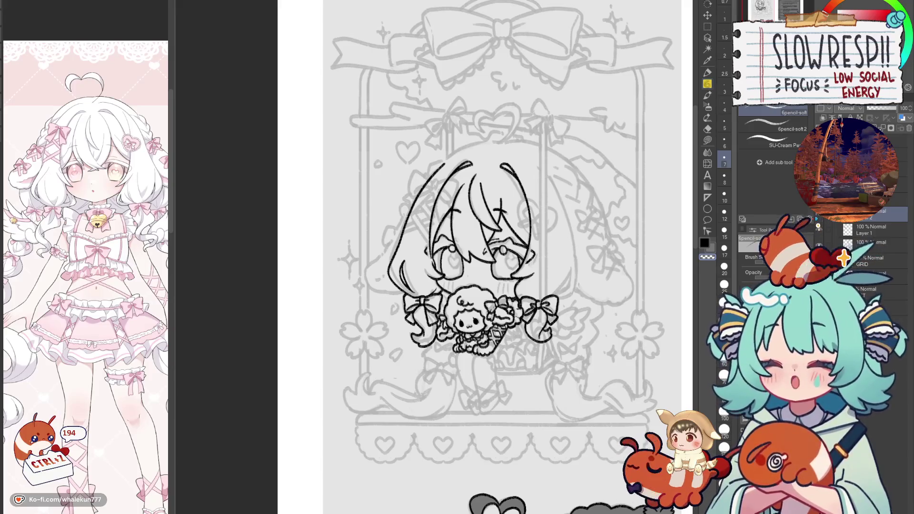
{"action": "left_click_drag", "start_coordinate": [587, 349], "coordinate": [524, 367]}
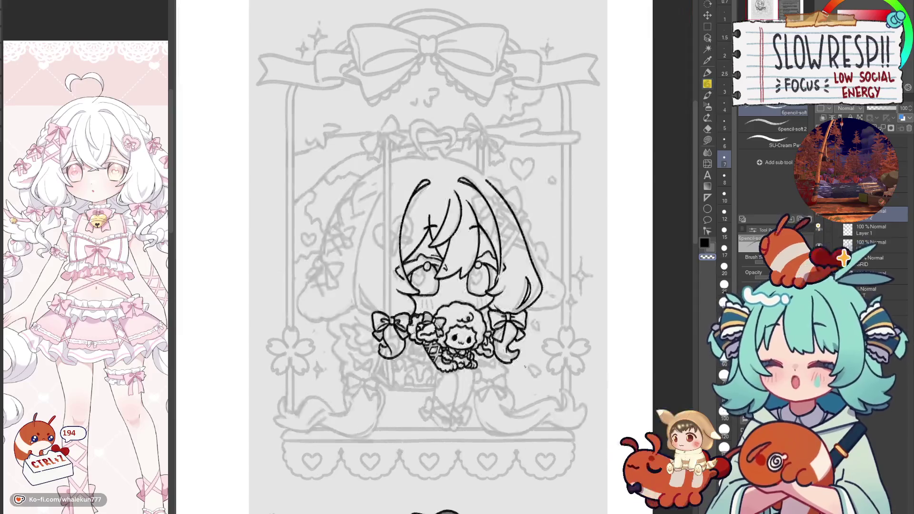
{"action": "key", "text": "h"}
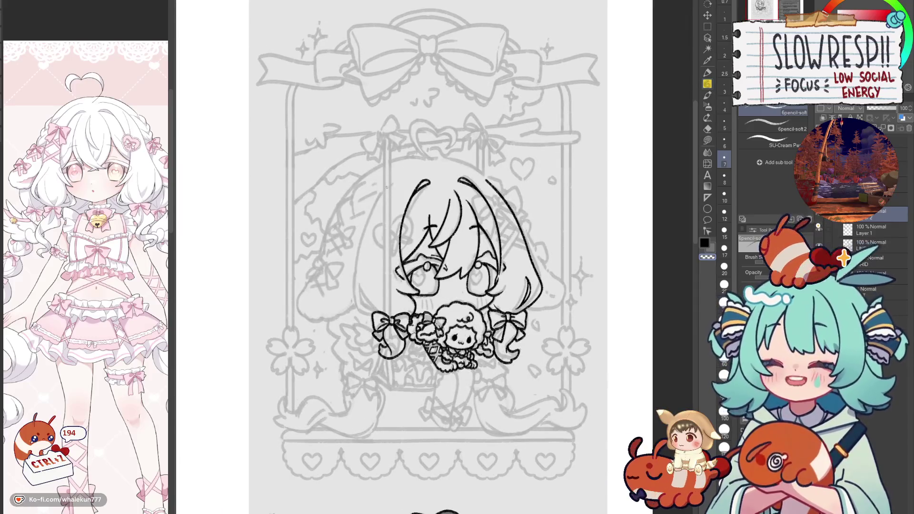
{"action": "left_click_drag", "start_coordinate": [388, 183], "coordinate": [362, 312]}
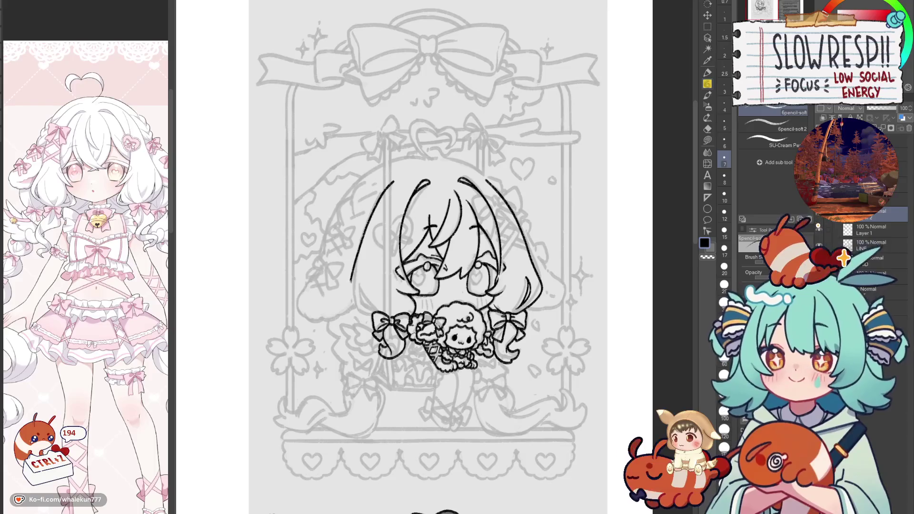
{"action": "key", "text": "h"}
{"action": "key", "text": "h"}
{"action": "key", "text": "ctrl+z"}
{"action": "mouse_move", "coordinate": [392, 182]}
{"action": "left_mouse_down"}
{"action": "mouse_move", "coordinate": [353, 289]}
{"action": "mouse_move", "coordinate": [373, 314]}
{"action": "left_mouse_up"}
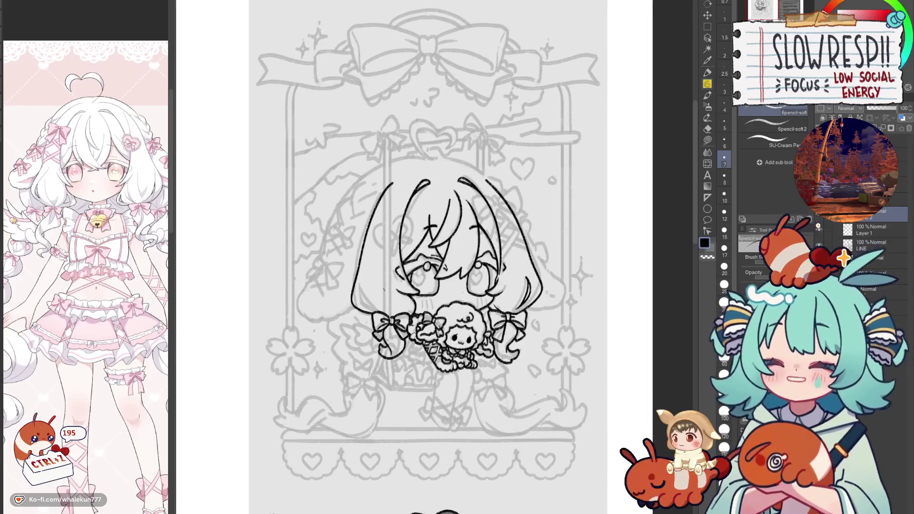
{"action": "key", "text": "h"}
Step: Draw an inner strand in the right hair, then switch to the eraser to trim its end
{"action": "scroll", "coordinate": [517, 287], "scroll_direction": "up", "scroll_amount": 1}
{"action": "scroll", "coordinate": [517, 288], "scroll_direction": "up", "scroll_amount": 1}
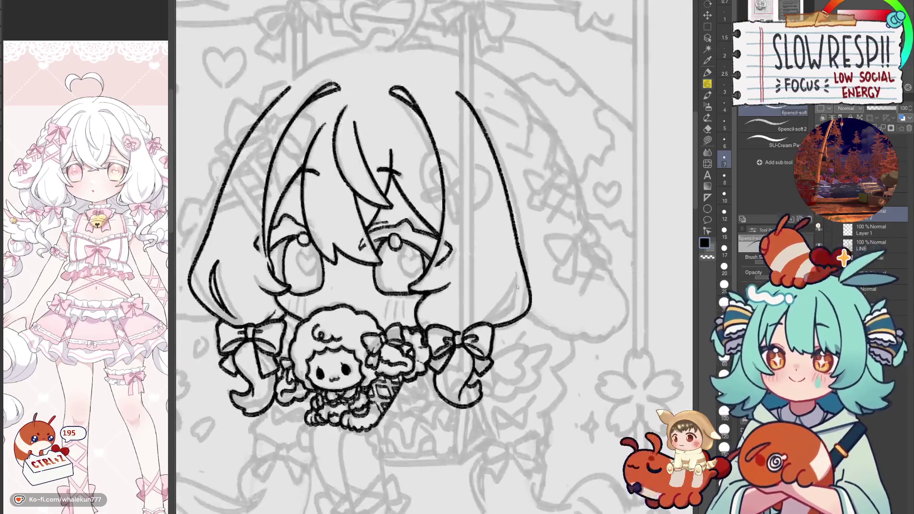
{"action": "mouse_move", "coordinate": [518, 275]}
{"action": "left_mouse_down"}
{"action": "mouse_move", "coordinate": [481, 321]}
{"action": "mouse_move", "coordinate": [524, 297]}
{"action": "mouse_move", "coordinate": [508, 316]}
{"action": "left_mouse_up"}
{"action": "key", "text": "ctrl+z"}
{"action": "key", "text": "ctrl+z"}
{"action": "mouse_move", "coordinate": [517, 283]}
{"action": "left_mouse_down"}
{"action": "mouse_move", "coordinate": [515, 310]}
{"action": "mouse_move", "coordinate": [480, 321]}
{"action": "left_mouse_up"}
{"action": "key", "text": "c"}
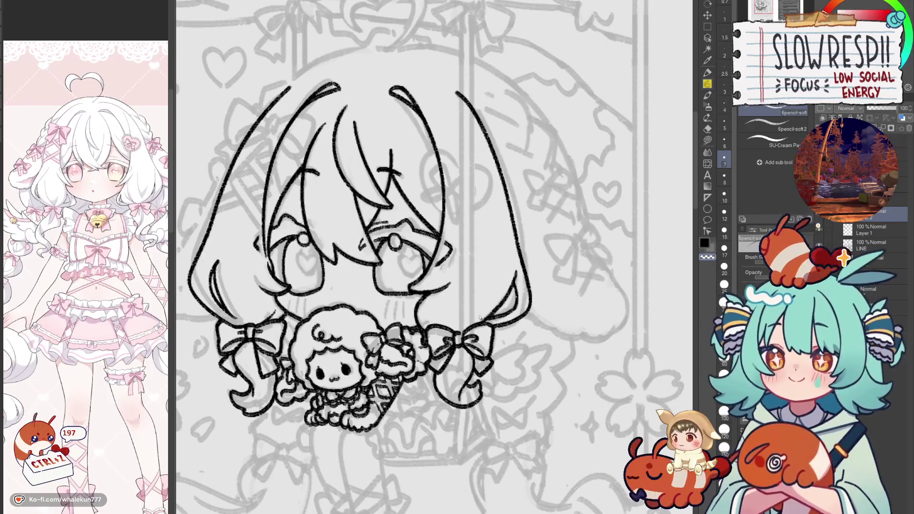
{"action": "scroll", "coordinate": [531, 260], "scroll_direction": "down", "scroll_amount": 5}
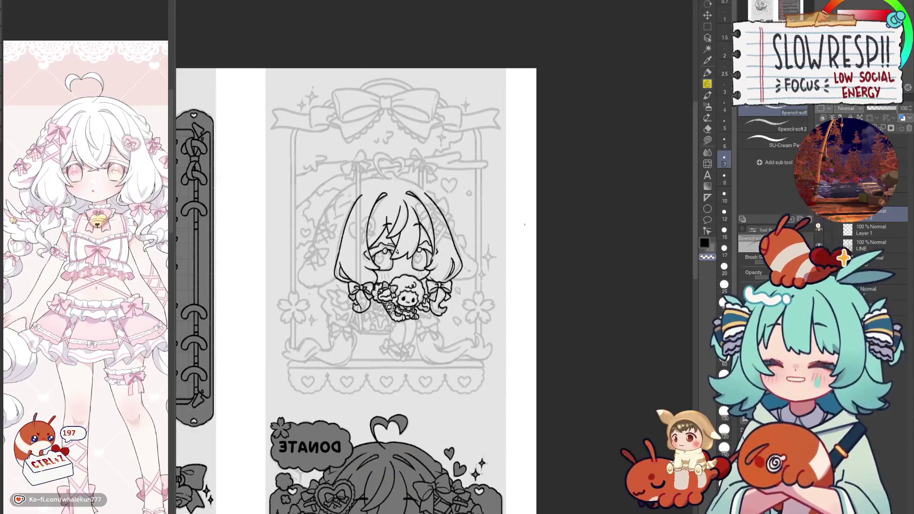
{"action": "scroll", "coordinate": [530, 261], "scroll_direction": "up", "scroll_amount": 2}
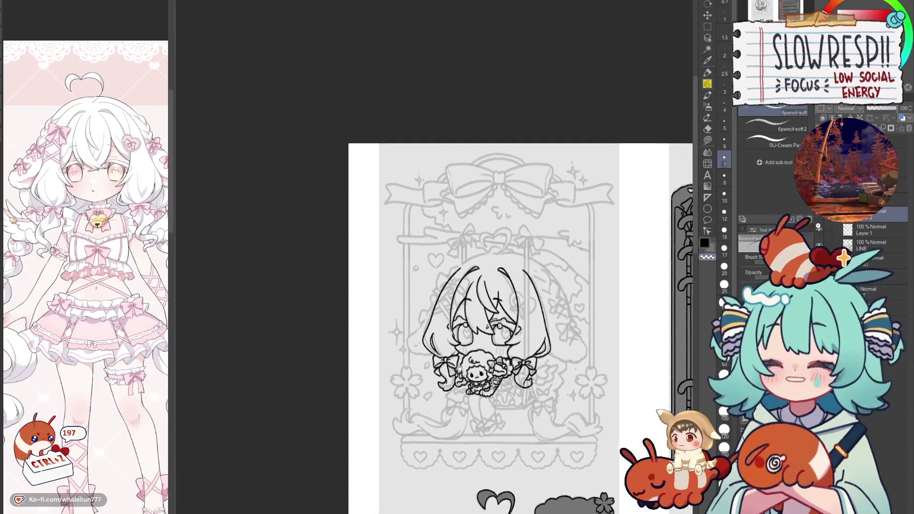
{"action": "scroll", "coordinate": [444, 340], "scroll_direction": "up", "scroll_amount": 3}
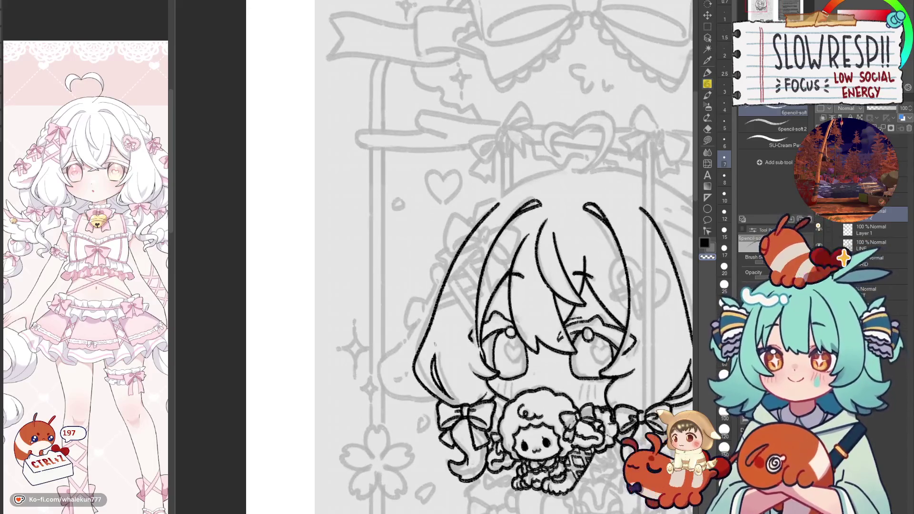
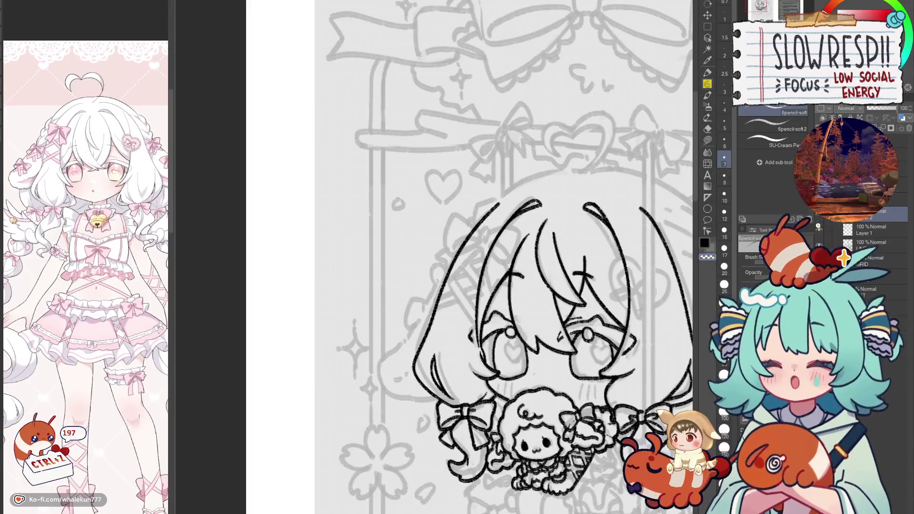
Step: Pan and zoom the view onto the chibi's head and the top of her hair
{"action": "left_click_drag", "start_coordinate": [547, 333], "coordinate": [443, 247]}
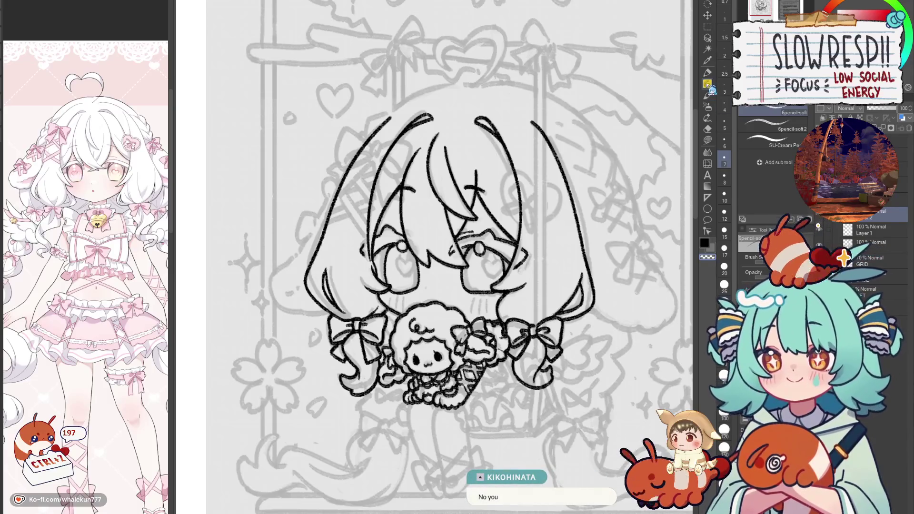
{"action": "mouse_move", "coordinate": [472, 431]}
{"action": "left_mouse_down"}
{"action": "mouse_move", "coordinate": [509, 399]}
{"action": "mouse_move", "coordinate": [473, 396]}
{"action": "left_mouse_up"}
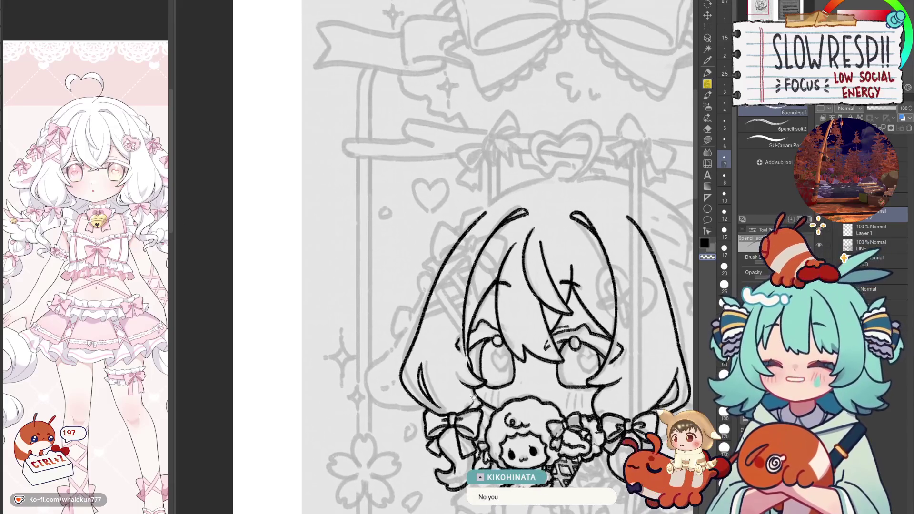
{"action": "left_click_drag", "start_coordinate": [482, 230], "coordinate": [490, 258]}
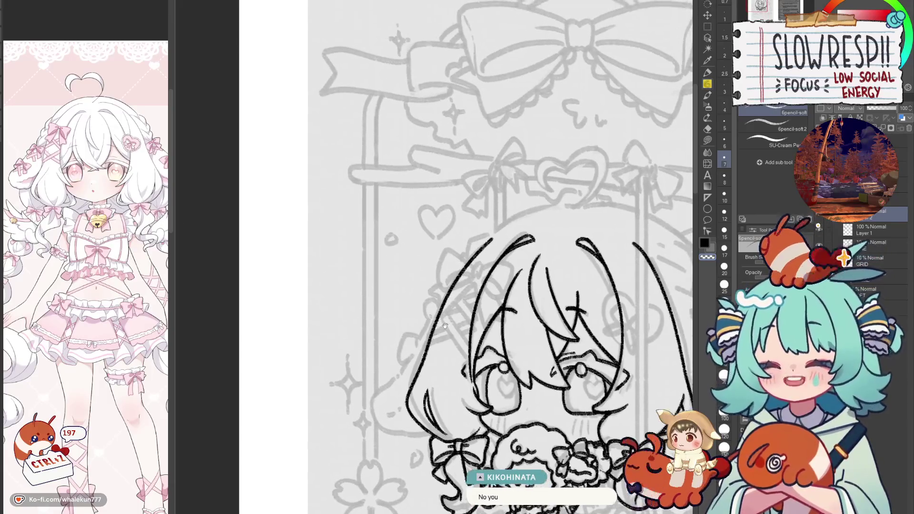
{"action": "scroll", "coordinate": [475, 258], "scroll_direction": "up", "scroll_amount": 1}
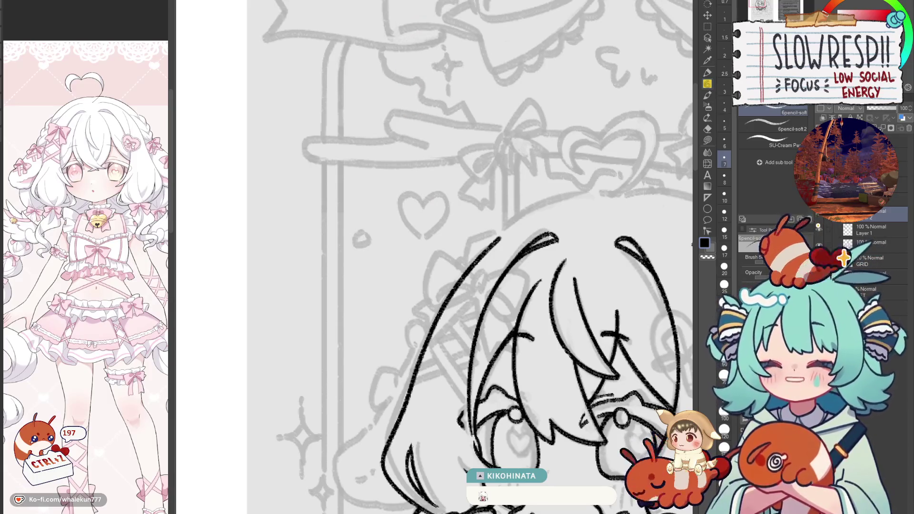
{"action": "left_click_drag", "start_coordinate": [473, 284], "coordinate": [511, 253]}
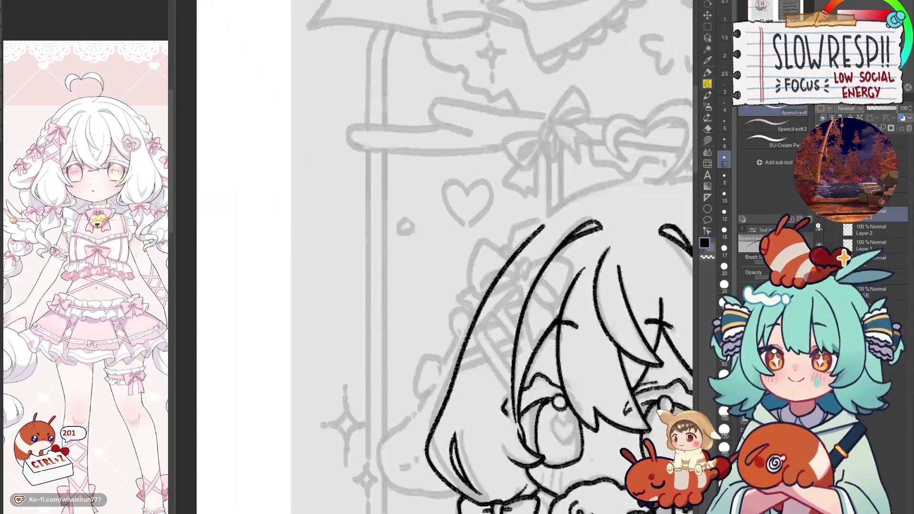
Step: Add a new layer above the lineart and test hair strokes at the top of the head, undoing them
{"action": "key", "text": "ctrl+z"}
{"action": "key", "text": "ctrl+z"}
{"action": "key", "text": "ctrl+z"}
{"action": "key", "text": "ctrl+z"}
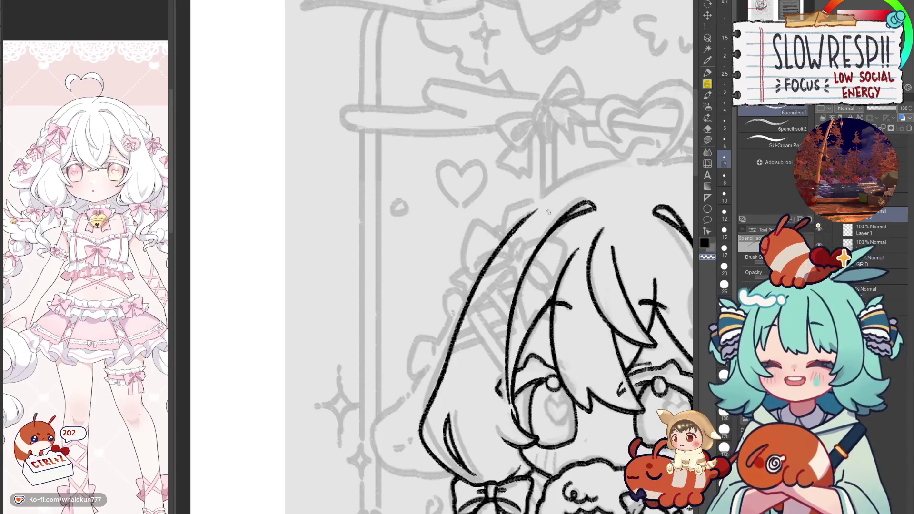
{"action": "mouse_move", "coordinate": [521, 223]}
{"action": "left_mouse_down"}
{"action": "mouse_move", "coordinate": [548, 204]}
{"action": "mouse_move", "coordinate": [515, 233]}
{"action": "left_mouse_up"}
{"action": "key", "text": "ctrl+z"}
{"action": "key", "text": "ctrl+z"}
{"action": "key", "text": "ctrl+z"}
{"action": "key", "text": "ctrl+z"}
{"action": "key", "text": "ctrl+z"}
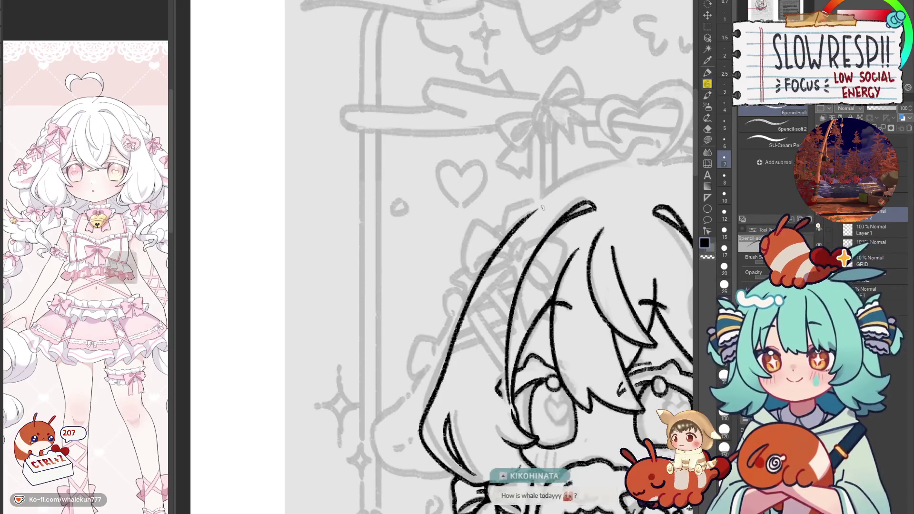
{"action": "key", "text": "ctrl+z"}
{"action": "mouse_move", "coordinate": [545, 204]}
{"action": "left_mouse_down"}
{"action": "mouse_move", "coordinate": [514, 233]}
{"action": "mouse_move", "coordinate": [521, 219]}
{"action": "left_mouse_up"}
{"action": "key", "text": "ctrl+z"}
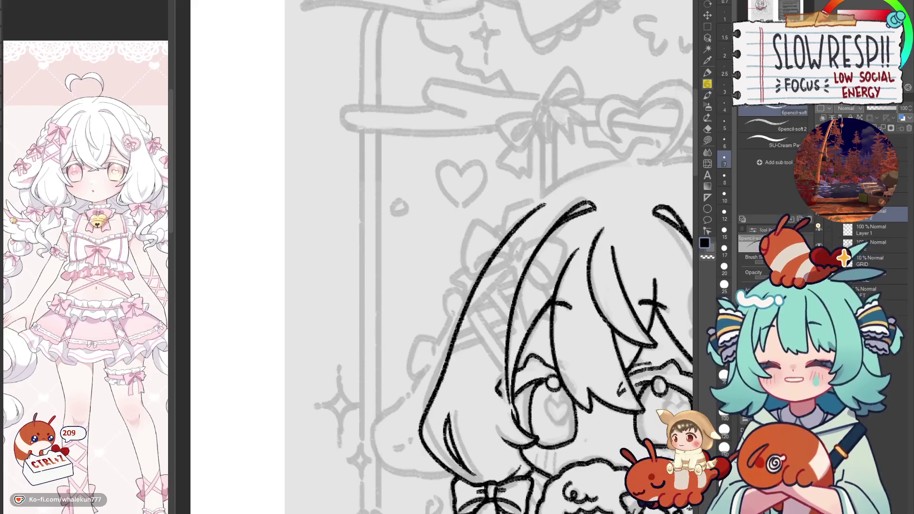
{"action": "key", "text": "ctrl+minus"}
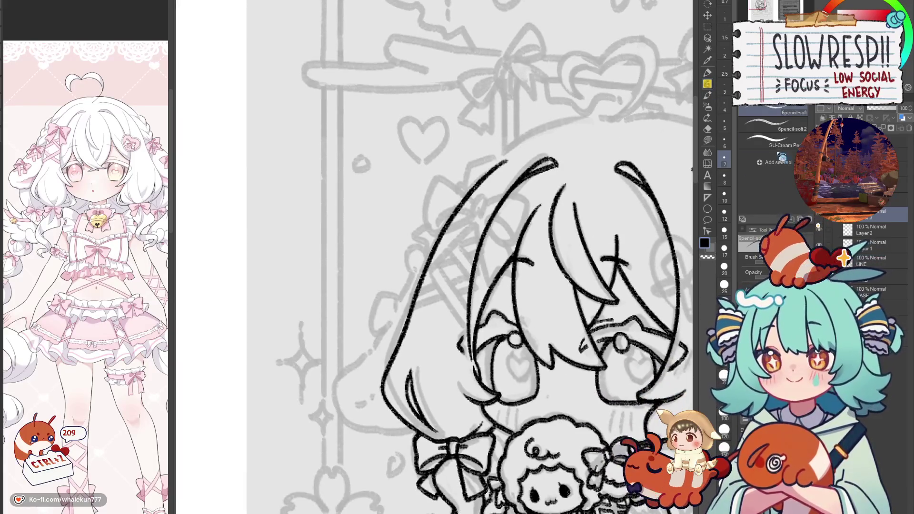
Step: Zoom in on the hair and try a curved stroke for the clip, checking it mirrored
{"action": "scroll", "coordinate": [482, 247], "scroll_direction": "up", "scroll_amount": 1}
{"action": "scroll", "coordinate": [495, 261], "scroll_direction": "up", "scroll_amount": 1}
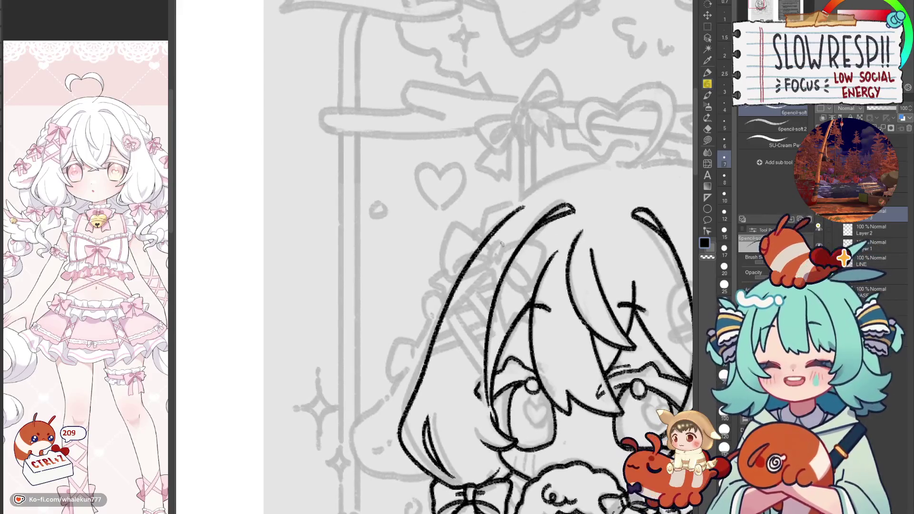
{"action": "key", "text": "ctrl+z"}
{"action": "mouse_move", "coordinate": [501, 241]}
{"action": "left_mouse_down"}
{"action": "mouse_move", "coordinate": [489, 254]}
{"action": "mouse_move", "coordinate": [497, 262]}
{"action": "mouse_move", "coordinate": [495, 241]}
{"action": "mouse_move", "coordinate": [490, 259]}
{"action": "mouse_move", "coordinate": [500, 263]}
{"action": "mouse_move", "coordinate": [504, 248]}
{"action": "left_mouse_up"}
{"action": "key", "text": "ctrl+z"}
{"action": "key", "text": "ctrl+z"}
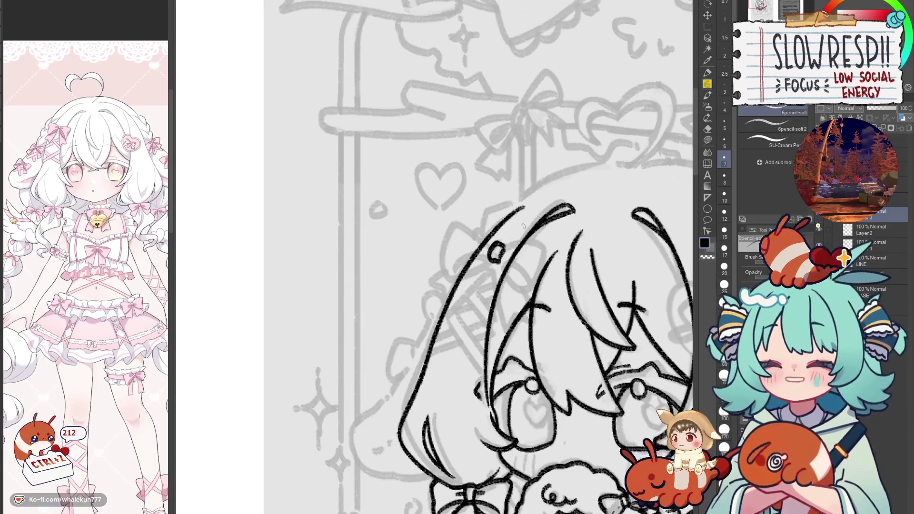
{"action": "key", "text": "h"}
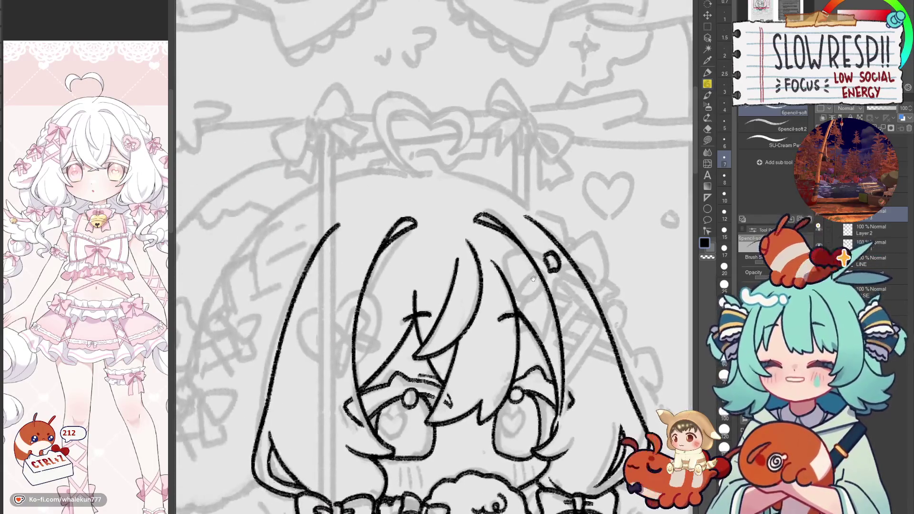
{"action": "mouse_move", "coordinate": [425, 287]}
{"action": "left_mouse_down"}
{"action": "mouse_move", "coordinate": [528, 251]}
{"action": "mouse_move", "coordinate": [498, 262]}
{"action": "left_mouse_up"}
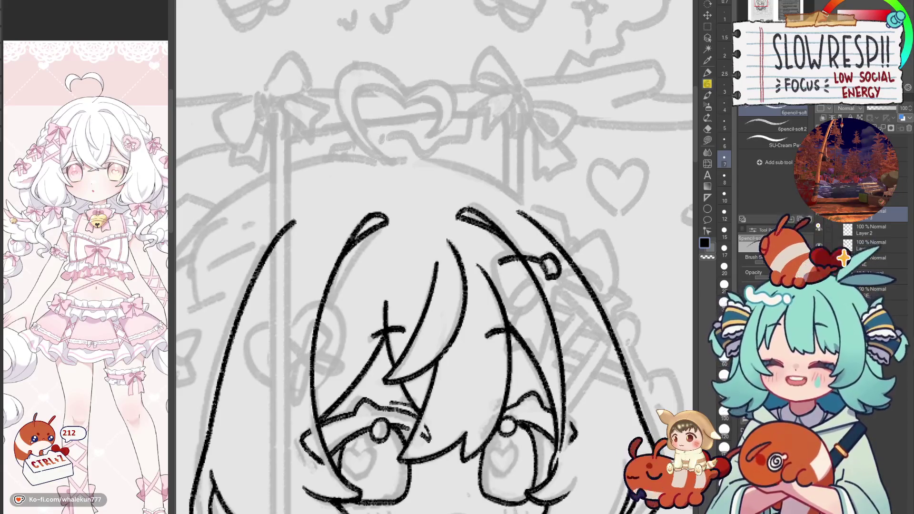
Step: Redraw the clip loop with a shorter stroke and check its shape in the flipped view
{"action": "key", "text": "ctrl+z"}
{"action": "mouse_move", "coordinate": [542, 258]}
{"action": "left_mouse_down"}
{"action": "mouse_move", "coordinate": [511, 254]}
{"action": "mouse_move", "coordinate": [493, 278]}
{"action": "mouse_move", "coordinate": [505, 305]}
{"action": "mouse_move", "coordinate": [541, 292]}
{"action": "mouse_move", "coordinate": [550, 275]}
{"action": "left_mouse_up"}
{"action": "left_click_drag", "start_coordinate": [515, 305], "coordinate": [546, 275]}
{"action": "left_click_drag", "start_coordinate": [570, 241], "coordinate": [472, 300]}
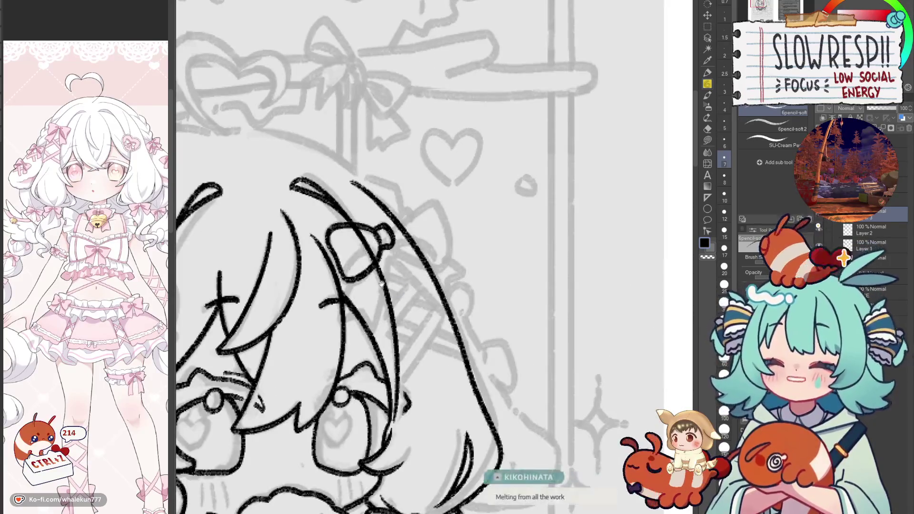
{"action": "key", "text": "ctrl+z"}
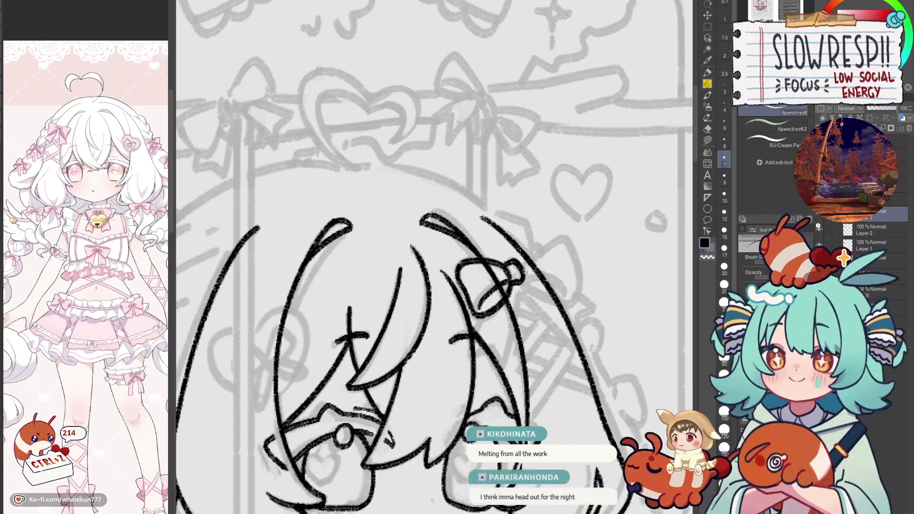
{"action": "key", "text": "h"}
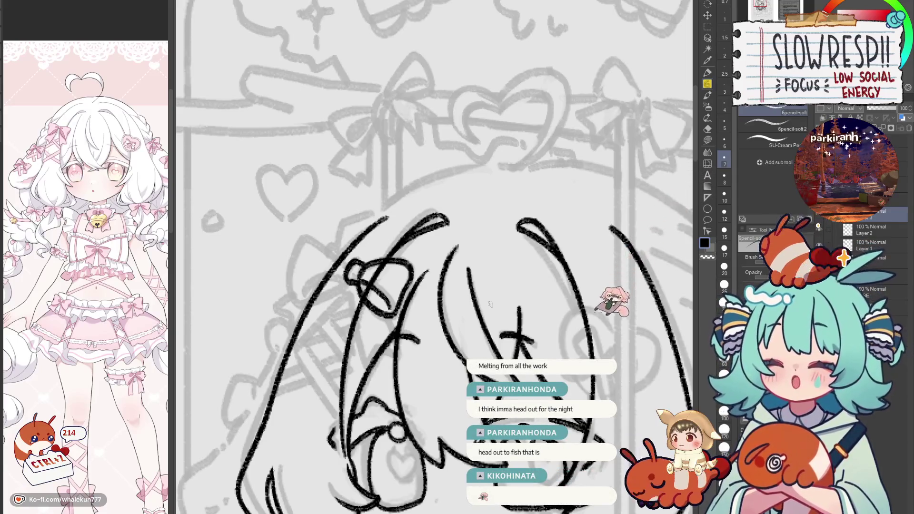
{"action": "key", "text": "h"}
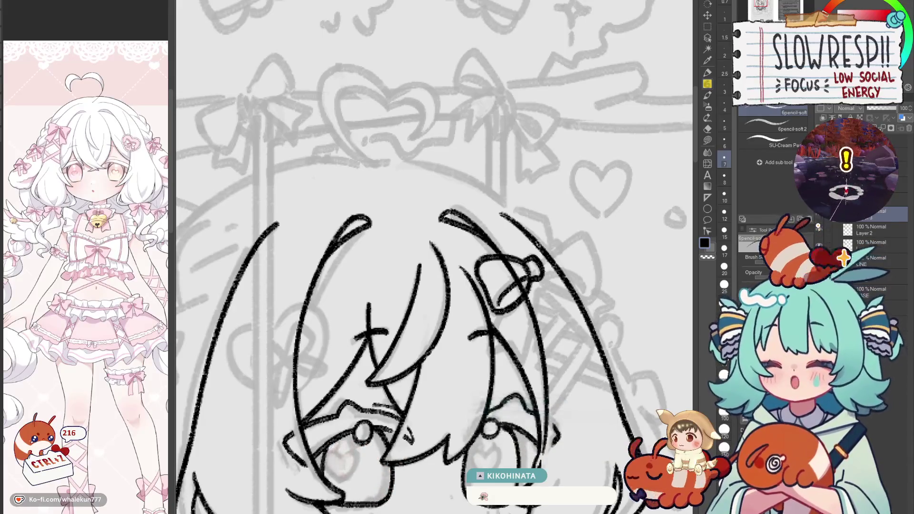
Step: Clean up stray marks near the clip and add a hooked stroke at its end
{"action": "left_click_drag", "start_coordinate": [558, 286], "coordinate": [570, 300]}
{"action": "key", "text": "ctrl+z"}
{"action": "key", "text": "c"}
{"action": "key", "text": "ctrl+z"}
{"action": "key", "text": "ctrl+z"}
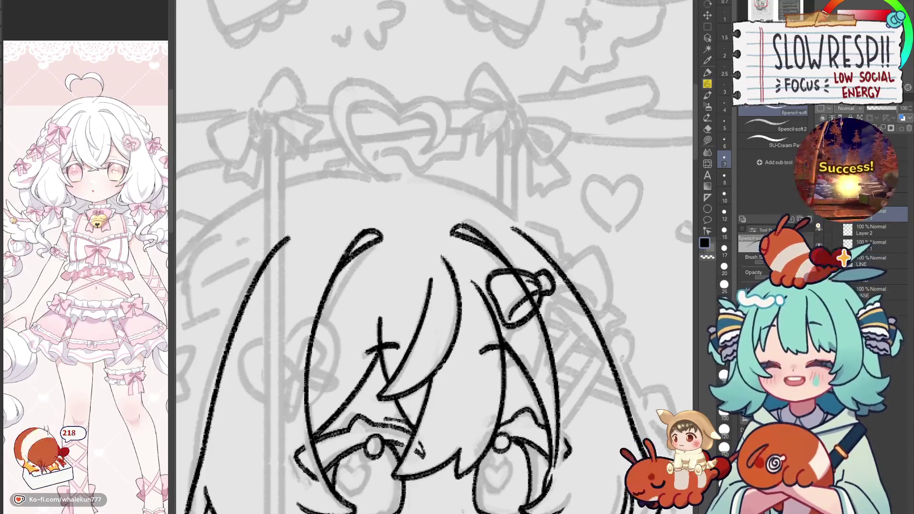
{"action": "key", "text": "ctrl+z"}
{"action": "mouse_move", "coordinate": [553, 266]}
{"action": "left_mouse_down"}
{"action": "mouse_move", "coordinate": [585, 248]}
{"action": "mouse_move", "coordinate": [595, 275]}
{"action": "left_mouse_up"}
Step: Remove the old strokes by the clip and draw the bow's left loop
{"action": "left_click_drag", "start_coordinate": [429, 257], "coordinate": [547, 314]}
{"action": "key", "text": "ctrl+z"}
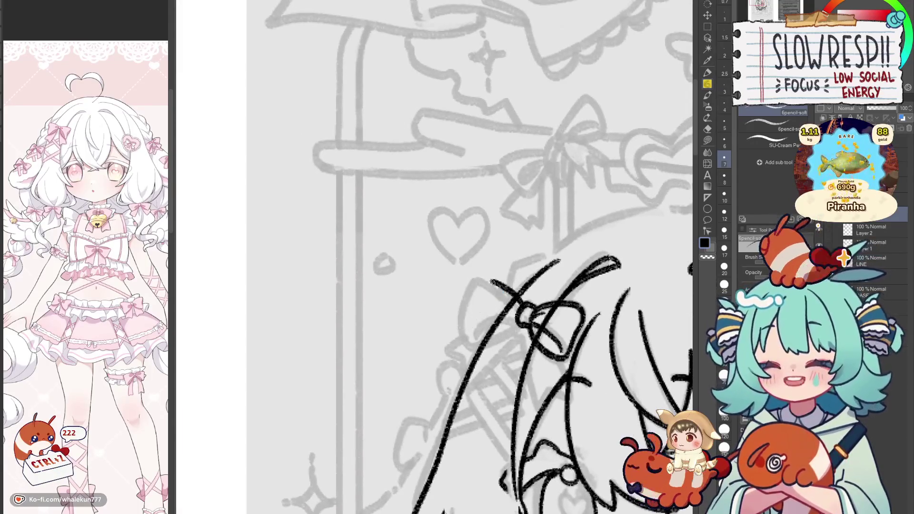
{"action": "key", "text": "ctrl+z"}
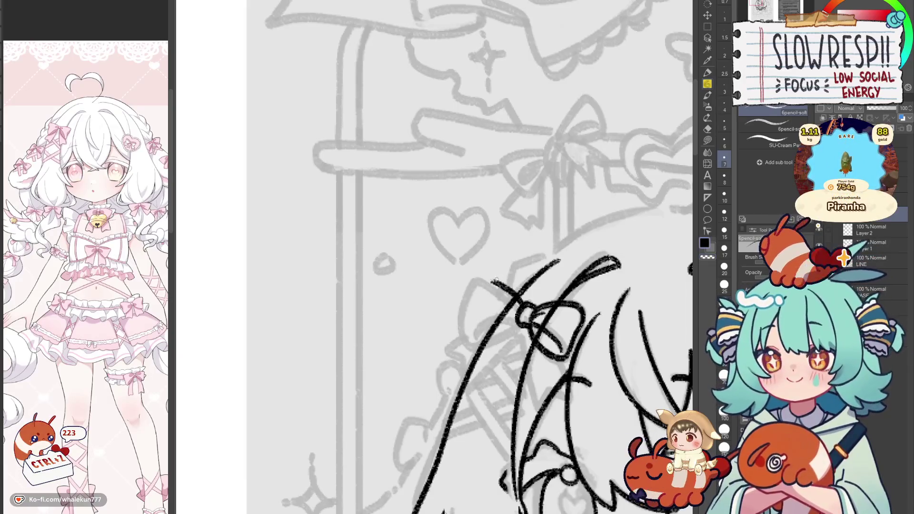
{"action": "left_click_drag", "start_coordinate": [495, 284], "coordinate": [487, 337]}
{"action": "left_click_drag", "start_coordinate": [619, 324], "coordinate": [683, 271]}
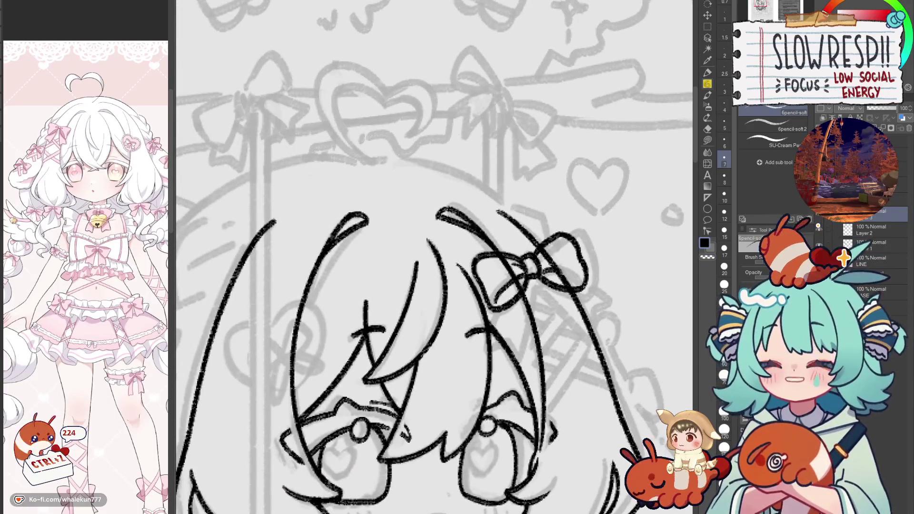
{"action": "mouse_move", "coordinate": [543, 271]}
{"action": "left_mouse_down"}
{"action": "mouse_move", "coordinate": [511, 247]}
{"action": "mouse_move", "coordinate": [541, 281]}
{"action": "left_mouse_up"}
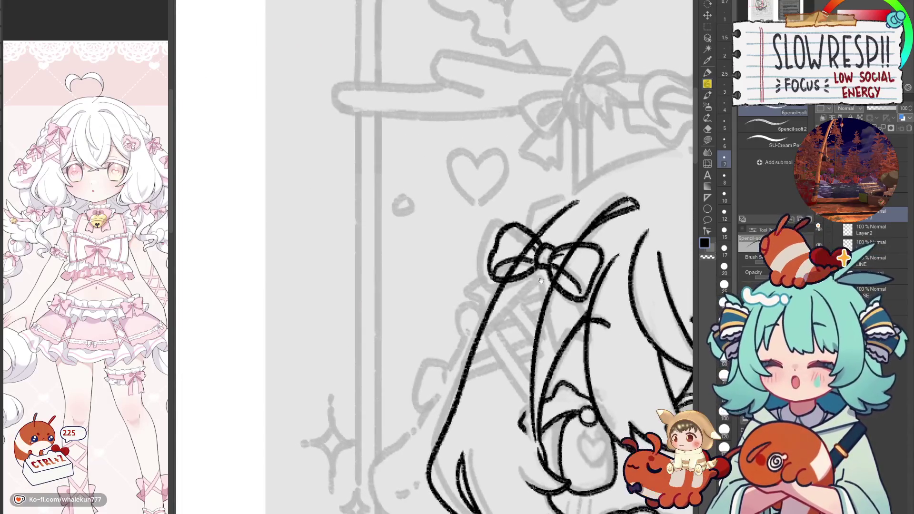
Step: Draw a ribbon tail hanging from the bow centre, redrawing it several times
{"action": "mouse_move", "coordinate": [478, 270]}
{"action": "left_mouse_down"}
{"action": "mouse_move", "coordinate": [454, 287]}
{"action": "mouse_move", "coordinate": [530, 263]}
{"action": "mouse_move", "coordinate": [478, 311]}
{"action": "mouse_move", "coordinate": [528, 260]}
{"action": "mouse_move", "coordinate": [492, 274]}
{"action": "left_mouse_up"}
{"action": "key", "text": "ctrl+z"}
{"action": "key", "text": "ctrl+z"}
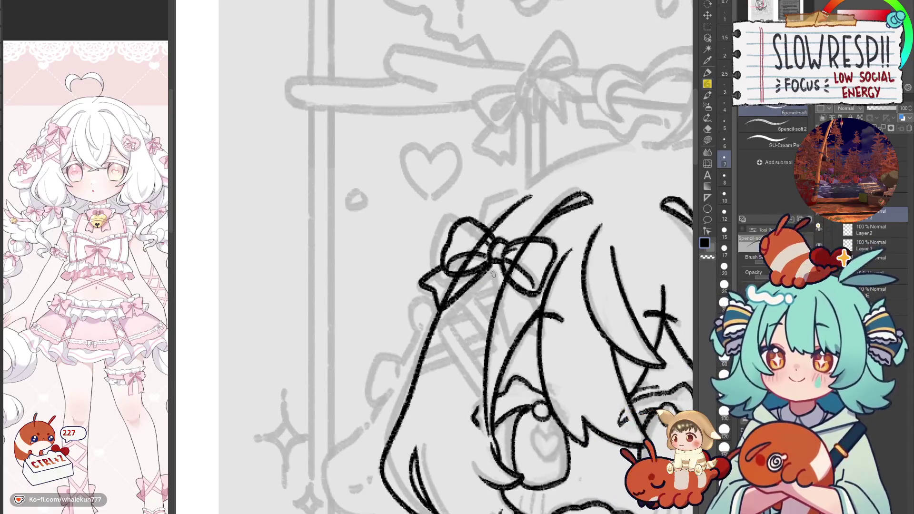
{"action": "key", "text": "ctrl+z"}
{"action": "mouse_move", "coordinate": [492, 274]}
{"action": "left_mouse_down"}
{"action": "mouse_move", "coordinate": [486, 302]}
{"action": "mouse_move", "coordinate": [507, 364]}
{"action": "left_mouse_up"}
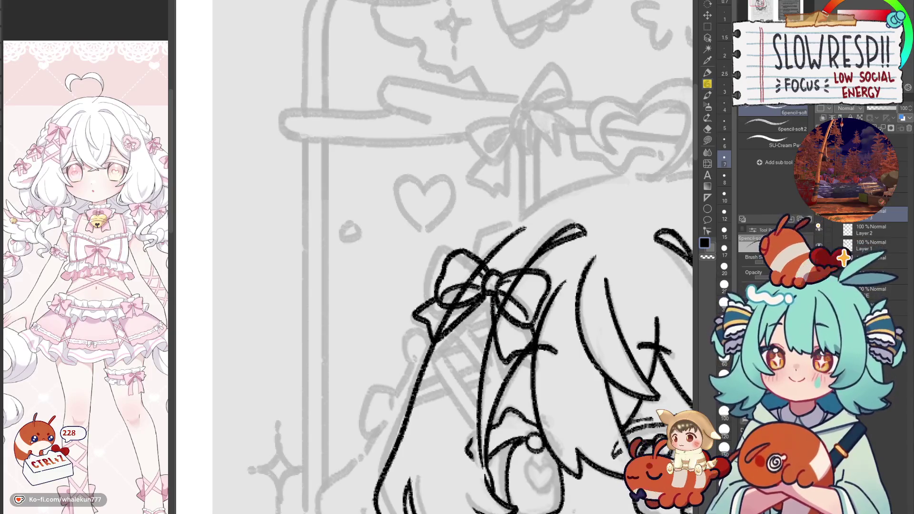
{"action": "key", "text": "ctrl+z"}
{"action": "mouse_move", "coordinate": [492, 294]}
{"action": "left_mouse_down"}
{"action": "mouse_move", "coordinate": [502, 357]}
{"action": "mouse_move", "coordinate": [540, 341]}
{"action": "mouse_move", "coordinate": [496, 302]}
{"action": "mouse_move", "coordinate": [505, 364]}
{"action": "mouse_move", "coordinate": [548, 351]}
{"action": "mouse_move", "coordinate": [535, 315]}
{"action": "left_mouse_up"}
{"action": "key", "text": "ctrl+z"}
{"action": "key", "text": "ctrl+z"}
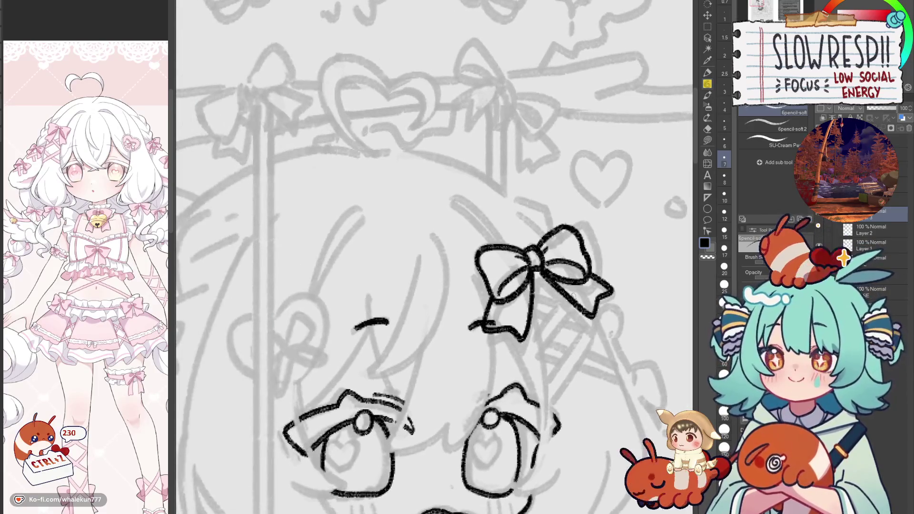
{"action": "mouse_move", "coordinate": [485, 329]}
{"action": "left_mouse_down"}
{"action": "mouse_move", "coordinate": [518, 338]}
{"action": "mouse_move", "coordinate": [534, 259]}
{"action": "mouse_move", "coordinate": [669, 230]}
{"action": "left_mouse_up"}
Step: Redraw the bow's short curled tail, check it mirrored, and show the LINE layer
{"action": "key", "text": "h"}
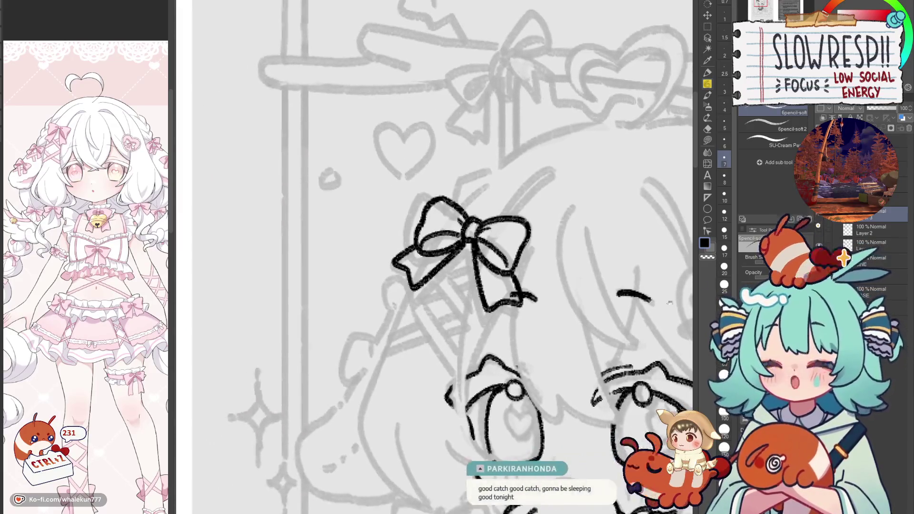
{"action": "key", "text": "h"}
{"action": "left_click_drag", "start_coordinate": [579, 230], "coordinate": [668, 249]}
{"action": "key", "text": "ctrl+z"}
{"action": "mouse_move", "coordinate": [487, 290]}
{"action": "left_mouse_down"}
{"action": "mouse_move", "coordinate": [475, 314]}
{"action": "mouse_move", "coordinate": [466, 312]}
{"action": "mouse_move", "coordinate": [641, 306]}
{"action": "left_mouse_up"}
{"action": "key", "text": "ctrl+z"}
{"action": "key", "text": "ctrl+z"}
{"action": "key", "text": "h"}
{"action": "left_click", "coordinate": [818, 260]}
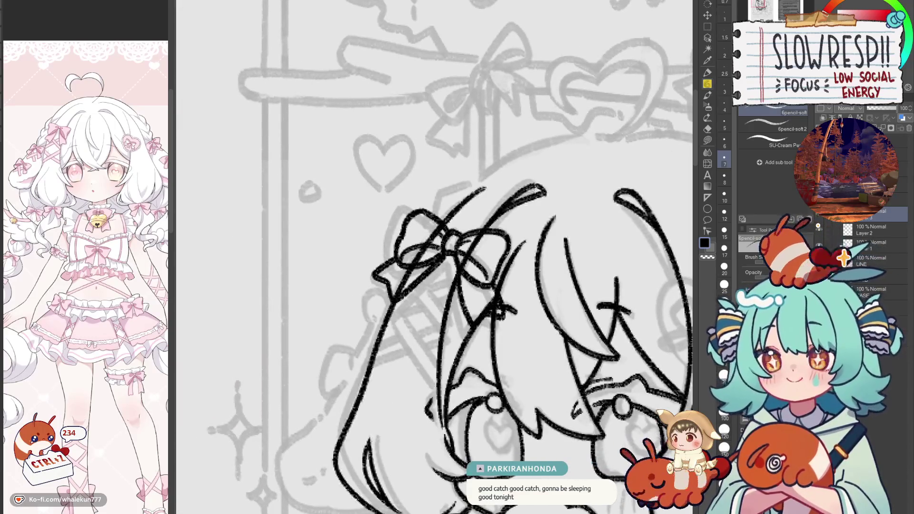
Step: Switch to the soft pencil on the layer above Layer 2 and test lines below the bow
{"action": "left_click", "coordinate": [871, 230]}
{"action": "key", "text": "e"}
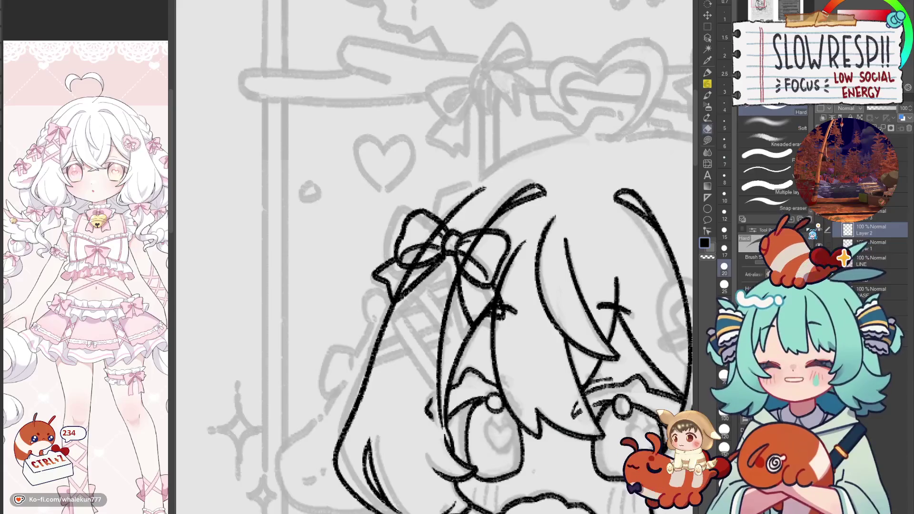
{"action": "key", "text": "bracketleft"}
{"action": "key", "text": "bracketleft"}
{"action": "key", "text": "bracketleft"}
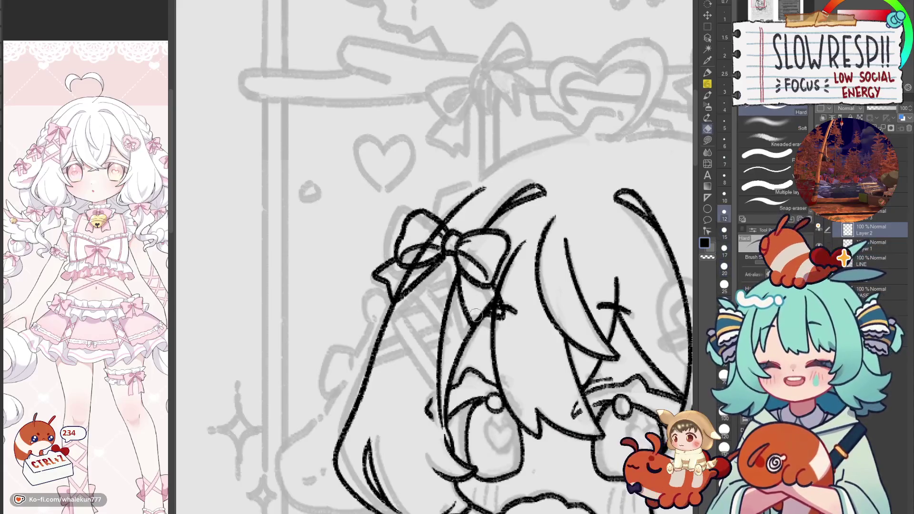
{"action": "left_click", "coordinate": [876, 214]}
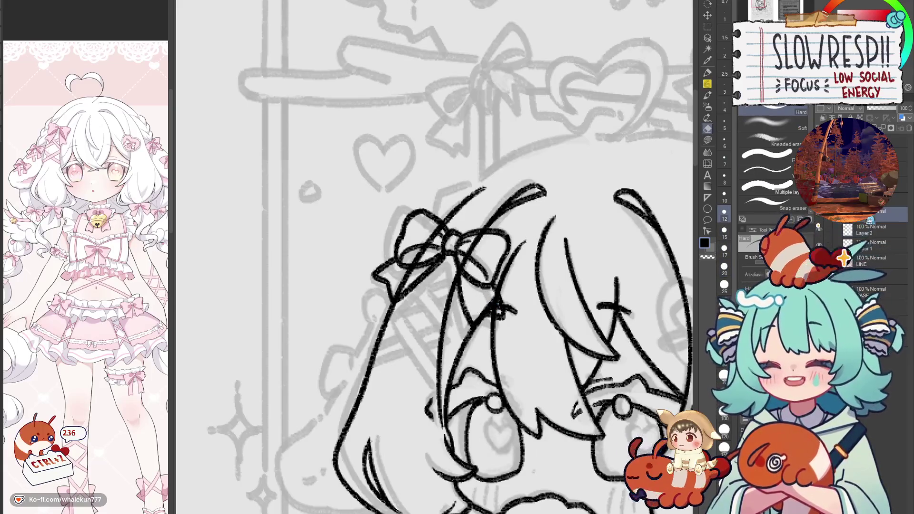
{"action": "key", "text": "p"}
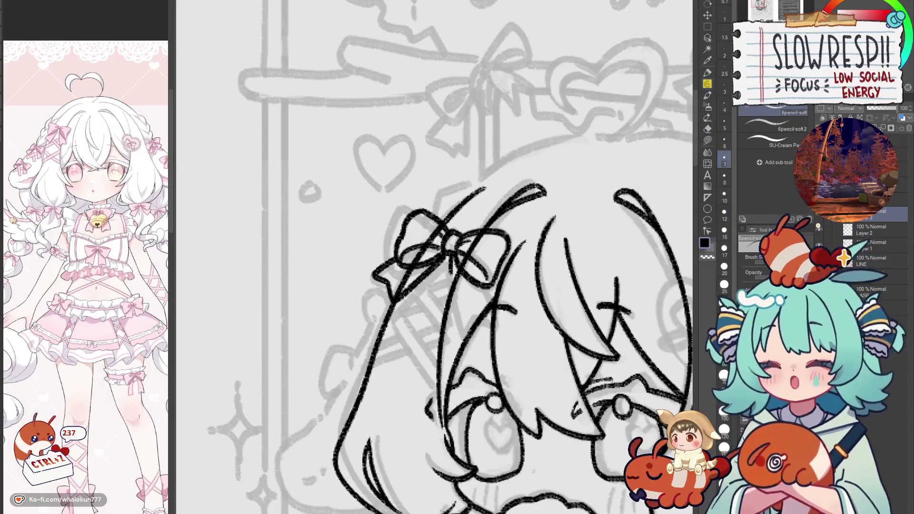
{"action": "left_click_drag", "start_coordinate": [452, 254], "coordinate": [489, 283]}
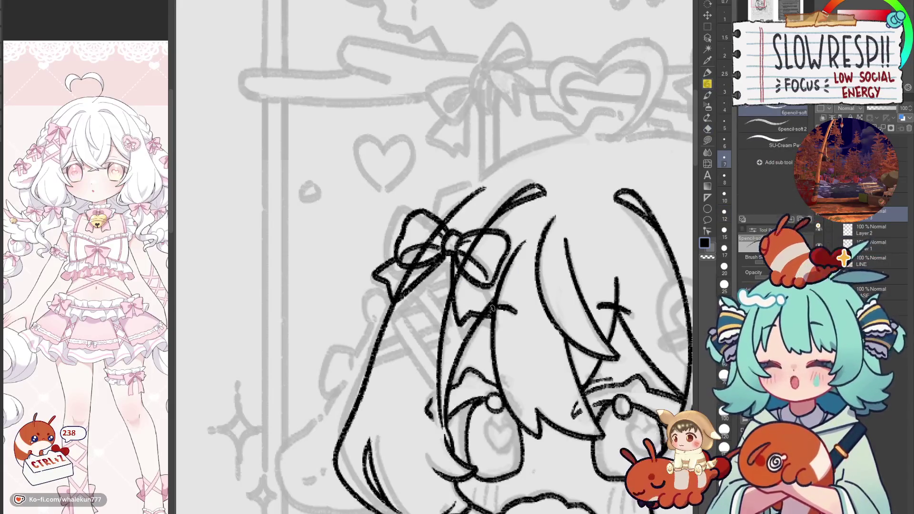
{"action": "key", "text": "ctrl+z"}
{"action": "mouse_move", "coordinate": [452, 253]}
{"action": "left_mouse_down"}
{"action": "mouse_move", "coordinate": [466, 324]}
{"action": "mouse_move", "coordinate": [504, 324]}
{"action": "left_mouse_up"}
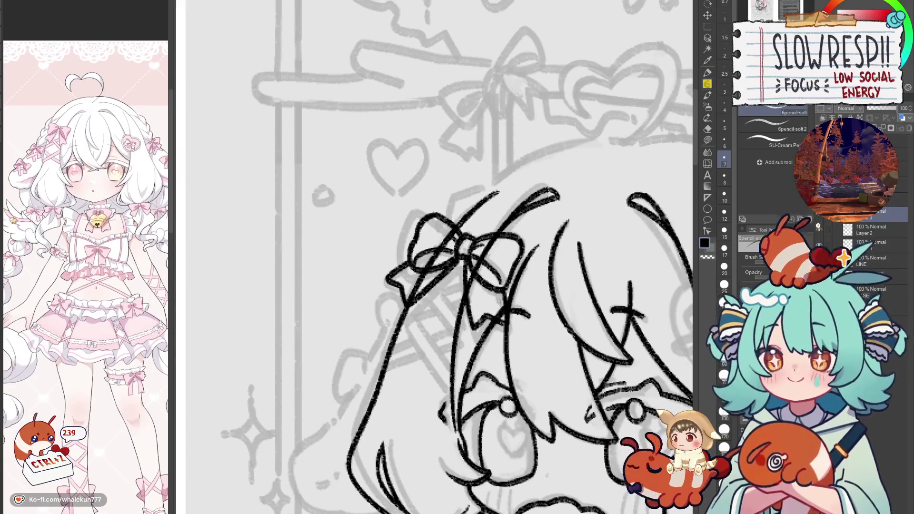
{"action": "key", "text": "ctrl+z"}
{"action": "key", "text": "ctrl+z"}
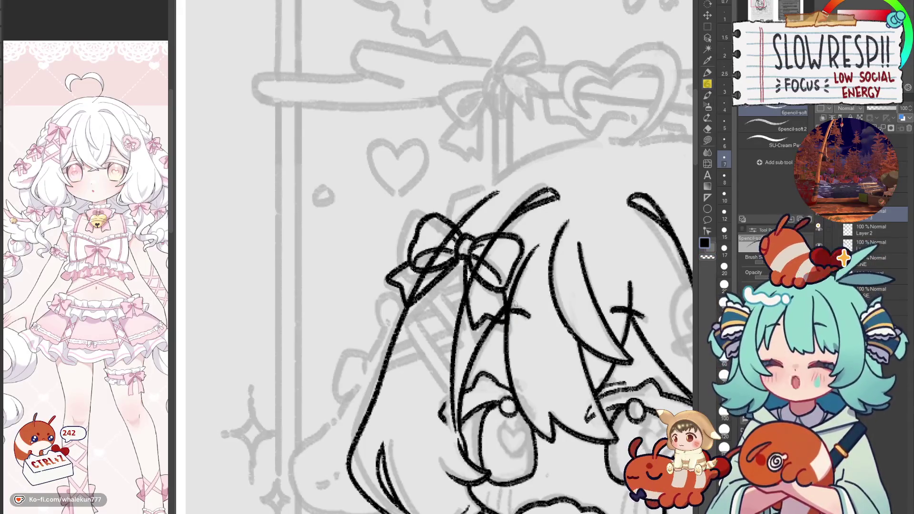
Step: Erase stray ribbon bow lines, then return to the top inking layer with the pencil
{"action": "key", "text": "e"}
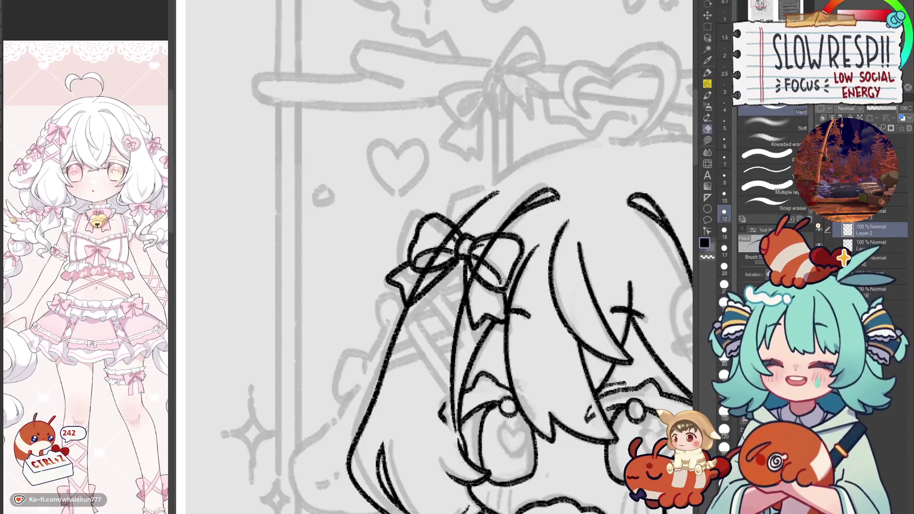
{"action": "mouse_move", "coordinate": [502, 285]}
{"action": "left_mouse_down"}
{"action": "mouse_move", "coordinate": [442, 232]}
{"action": "mouse_move", "coordinate": [413, 290]}
{"action": "left_mouse_up"}
{"action": "left_click_drag", "start_coordinate": [607, 292], "coordinate": [565, 273]}
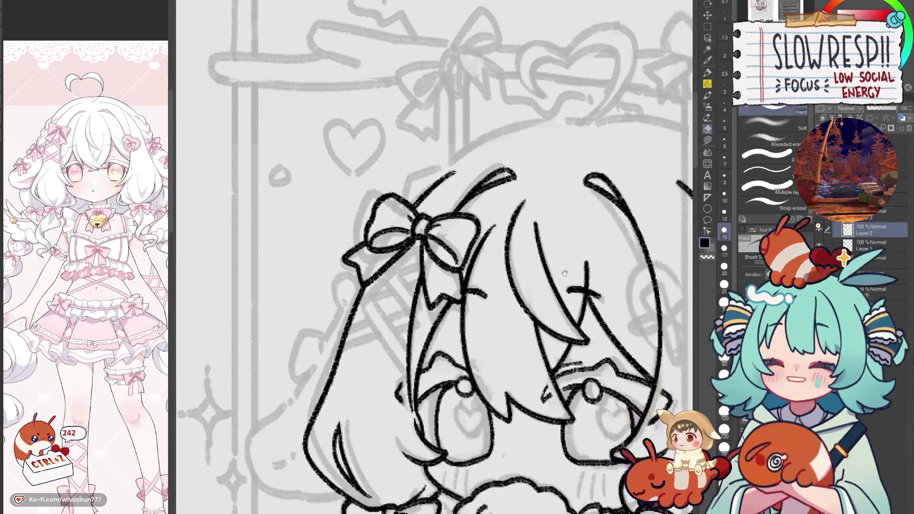
{"action": "key", "text": "alt+bracketleft"}
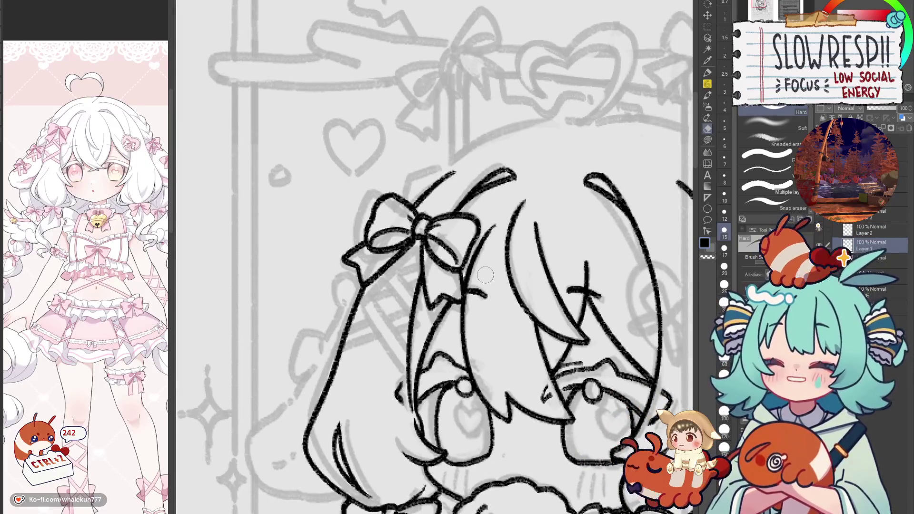
{"action": "left_click_drag", "start_coordinate": [673, 118], "coordinate": [654, 114]}
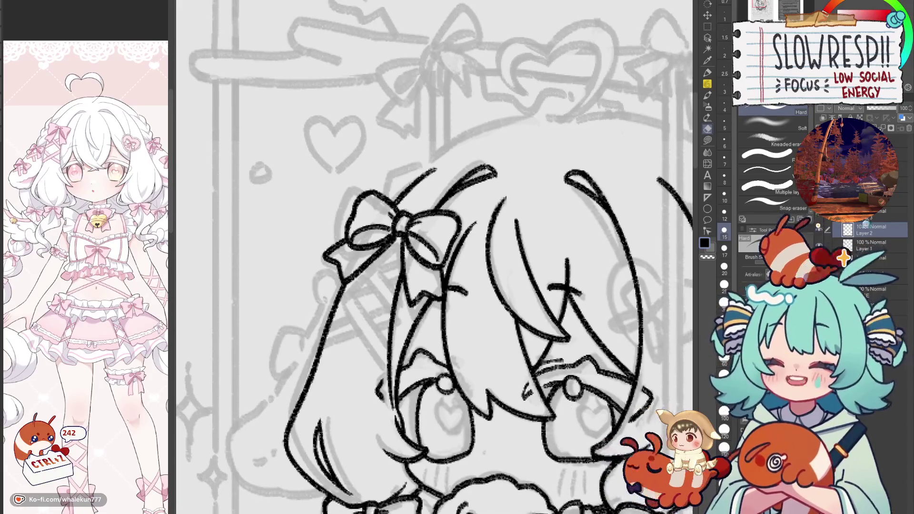
{"action": "key", "text": "alt+bracketright"}
{"action": "key", "text": "alt+bracketright"}
{"action": "key", "text": "p"}
Step: Ink a diagonal ribbon line below the bow
{"action": "mouse_move", "coordinate": [412, 295]}
{"action": "left_mouse_down"}
{"action": "mouse_move", "coordinate": [453, 287]}
{"action": "mouse_move", "coordinate": [472, 326]}
{"action": "left_mouse_up"}
{"action": "key", "text": "ctrl+z"}
{"action": "left_click_drag", "start_coordinate": [442, 286], "coordinate": [472, 328]}
{"action": "key", "text": "ctrl+z"}
{"action": "left_click_drag", "start_coordinate": [445, 286], "coordinate": [471, 328]}
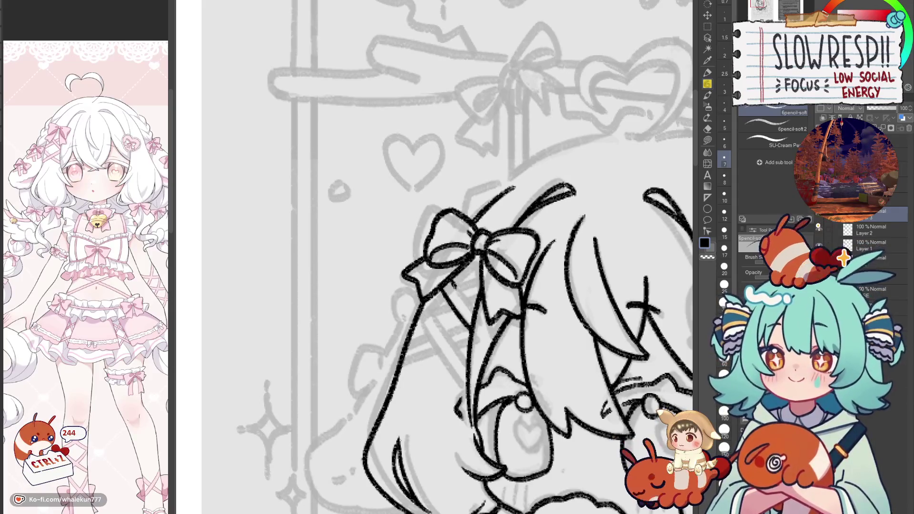
Step: Draw a second parallel ribbon line, then undo the recent short strokes near the bow
{"action": "left_click_drag", "start_coordinate": [455, 282], "coordinate": [476, 316]}
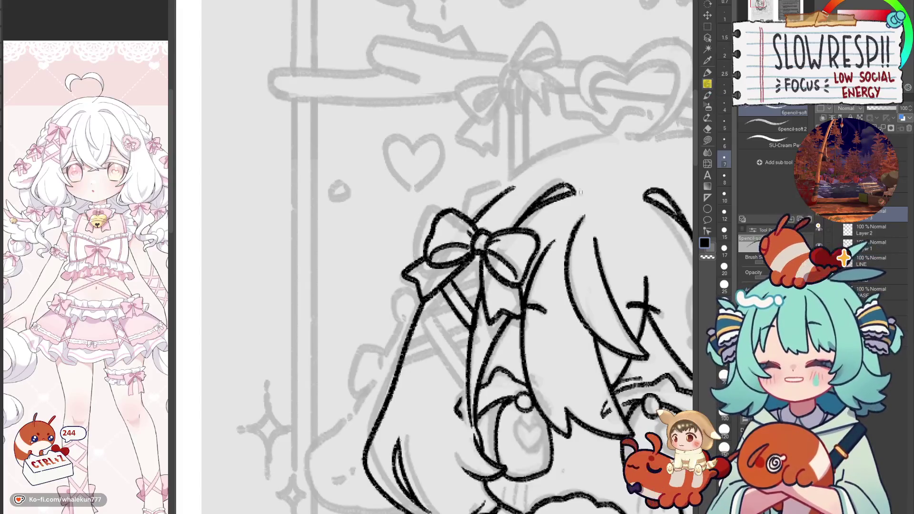
{"action": "left_click_drag", "start_coordinate": [472, 289], "coordinate": [553, 253]}
{"action": "key", "text": "ctrl+z"}
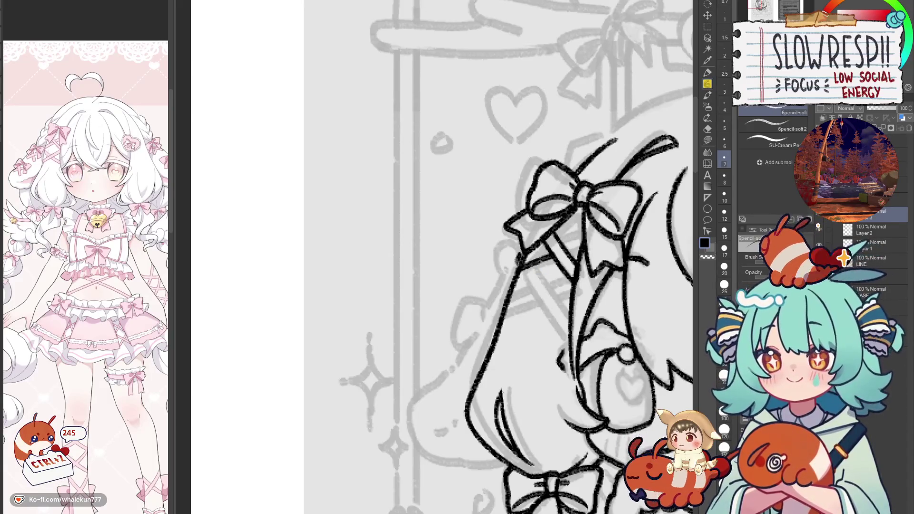
{"action": "key", "text": "ctrl+z"}
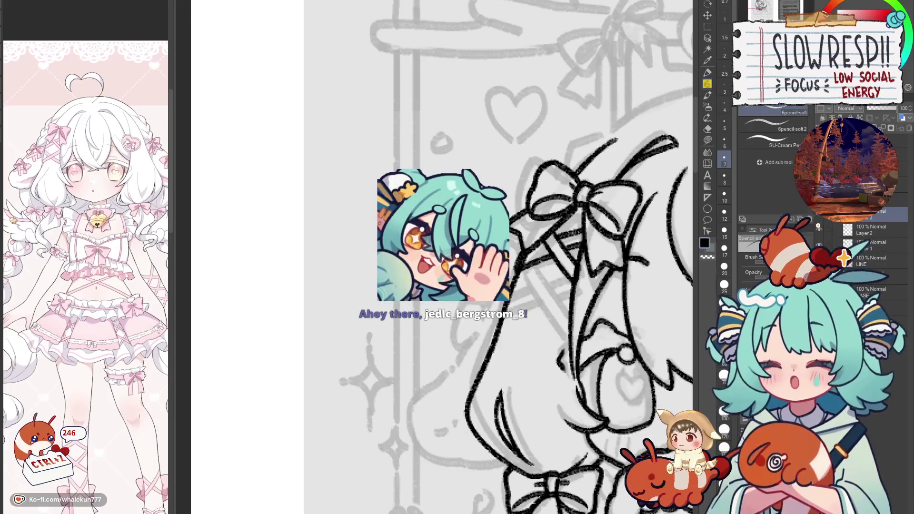
{"action": "key", "text": "ctrl+z"}
{"action": "left_click_drag", "start_coordinate": [551, 280], "coordinate": [562, 256]}
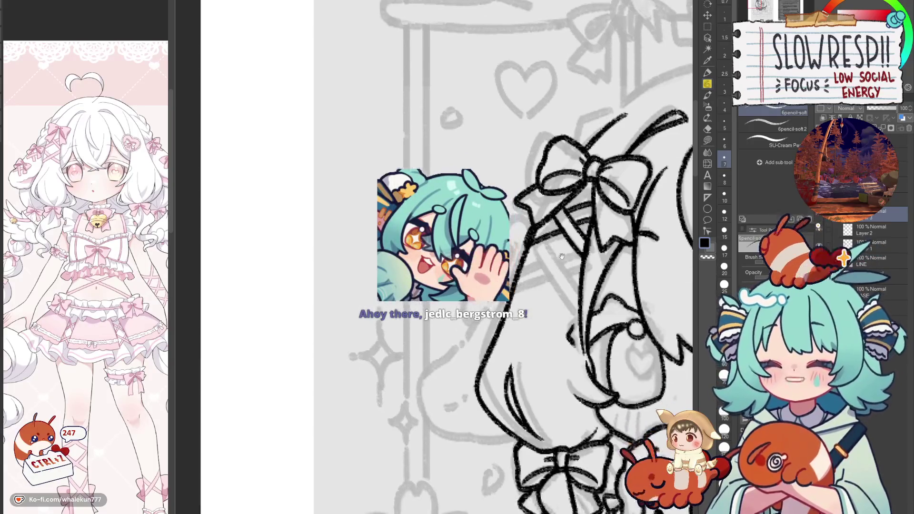
{"action": "key", "text": "ctrl+z"}
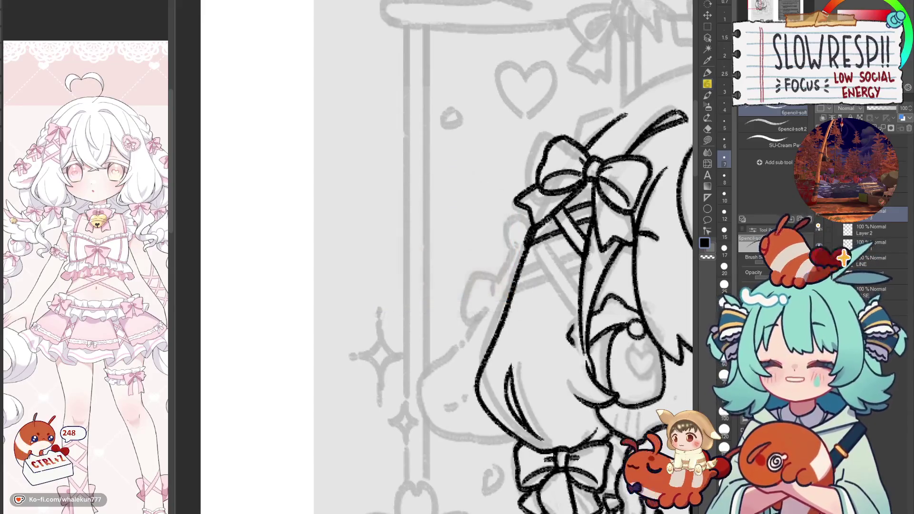
{"action": "mouse_move", "coordinate": [527, 279]}
{"action": "left_mouse_down"}
{"action": "mouse_move", "coordinate": [501, 263]}
{"action": "mouse_move", "coordinate": [506, 276]}
{"action": "left_mouse_up"}
{"action": "key", "text": "ctrl+z"}
Step: Draw a diagonal ribbon strap across the braid, redrawing it until it fits
{"action": "mouse_move", "coordinate": [482, 240]}
{"action": "left_mouse_down"}
{"action": "mouse_move", "coordinate": [516, 274]}
{"action": "mouse_move", "coordinate": [501, 291]}
{"action": "left_mouse_up"}
{"action": "key", "text": "ctrl+z"}
{"action": "key", "text": "ctrl+z"}
{"action": "left_click_drag", "start_coordinate": [475, 260], "coordinate": [535, 310]}
{"action": "key", "text": "ctrl+z"}
{"action": "left_click_drag", "start_coordinate": [475, 252], "coordinate": [536, 311]}
{"action": "key", "text": "ctrl+z"}
{"action": "key", "text": "ctrl+z"}
{"action": "mouse_move", "coordinate": [475, 254]}
{"action": "left_mouse_down"}
{"action": "mouse_move", "coordinate": [528, 308]}
{"action": "mouse_move", "coordinate": [550, 290]}
{"action": "mouse_move", "coordinate": [533, 312]}
{"action": "mouse_move", "coordinate": [564, 329]}
{"action": "left_mouse_up"}
{"action": "key", "text": "ctrl+z"}
{"action": "key", "text": "ctrl+z"}
{"action": "key", "text": "ctrl+z"}
{"action": "key", "text": "ctrl+z"}
{"action": "left_click_drag", "start_coordinate": [501, 275], "coordinate": [562, 330]}
{"action": "key", "text": "ctrl+z"}
{"action": "left_click_drag", "start_coordinate": [501, 278], "coordinate": [564, 333]}
{"action": "key", "text": "ctrl+z"}
{"action": "left_click_drag", "start_coordinate": [504, 281], "coordinate": [565, 333]}
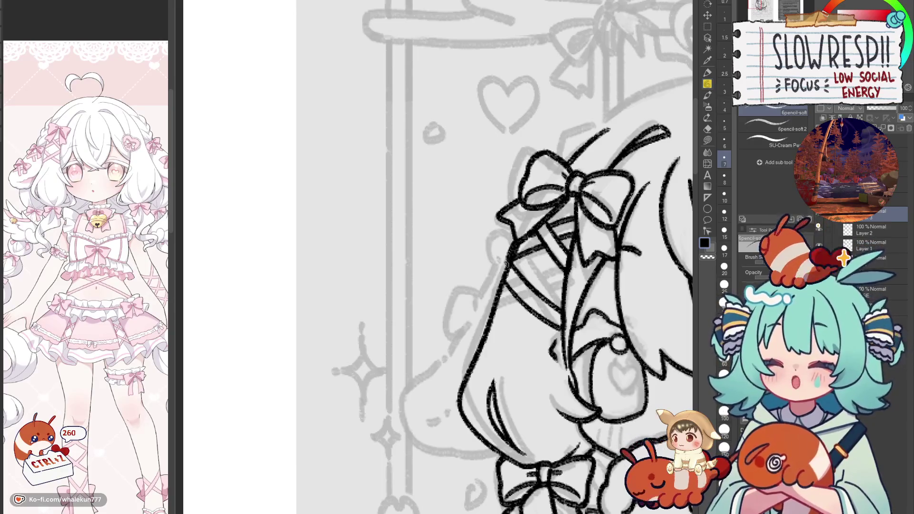
Step: Add a short line down from the bow and another strap crossing the braid
{"action": "left_click_drag", "start_coordinate": [552, 275], "coordinate": [568, 263]}
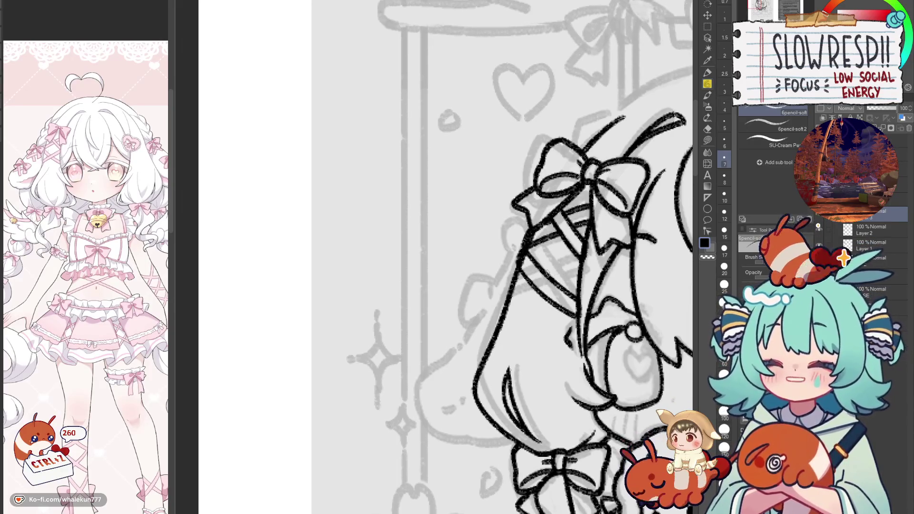
{"action": "key", "text": "ctrl+z"}
{"action": "mouse_move", "coordinate": [585, 263]}
{"action": "left_mouse_down"}
{"action": "mouse_move", "coordinate": [579, 281]}
{"action": "mouse_move", "coordinate": [602, 269]}
{"action": "left_mouse_up"}
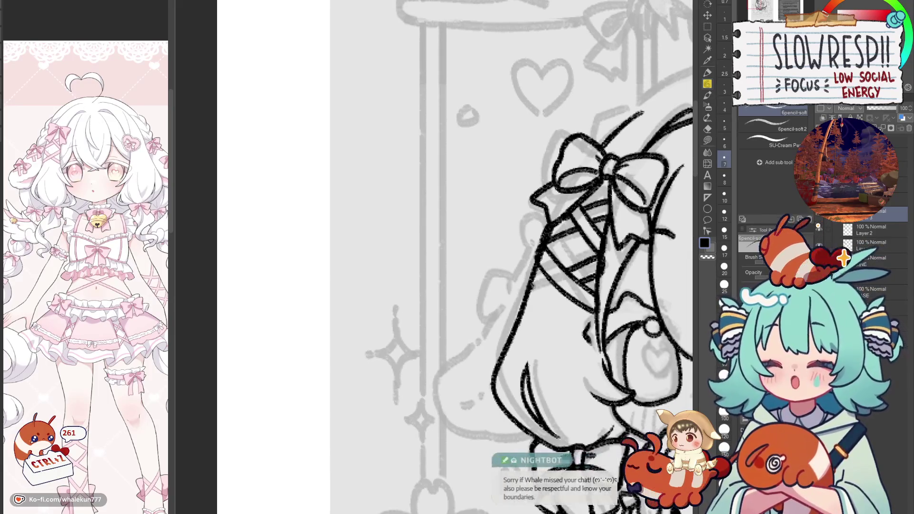
{"action": "mouse_move", "coordinate": [530, 304]}
{"action": "left_mouse_down"}
{"action": "mouse_move", "coordinate": [567, 284]}
{"action": "mouse_move", "coordinate": [567, 294]}
{"action": "left_mouse_up"}
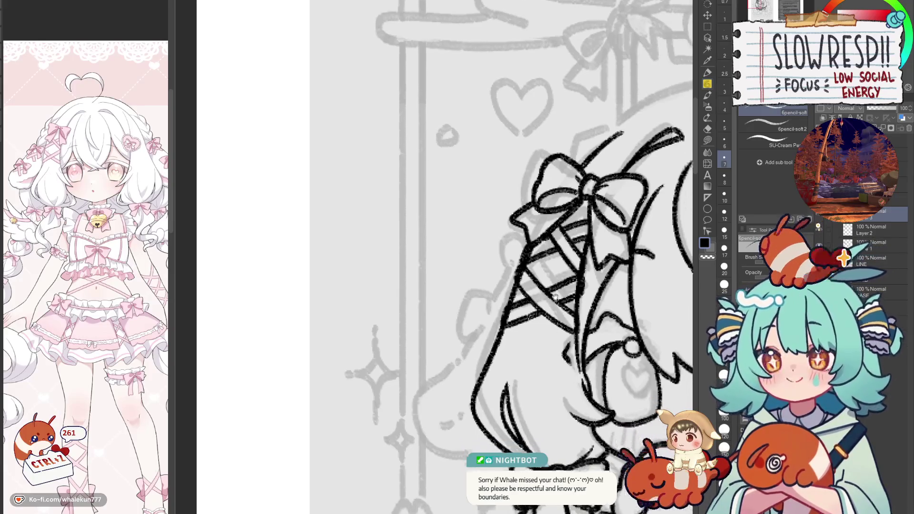
Step: Erase overlapping lines below the bow on Layer 2 and redraw that line in pencil
{"action": "left_click_drag", "start_coordinate": [567, 281], "coordinate": [529, 272]}
{"action": "left_click", "coordinate": [871, 230]}
{"action": "key", "text": "e"}
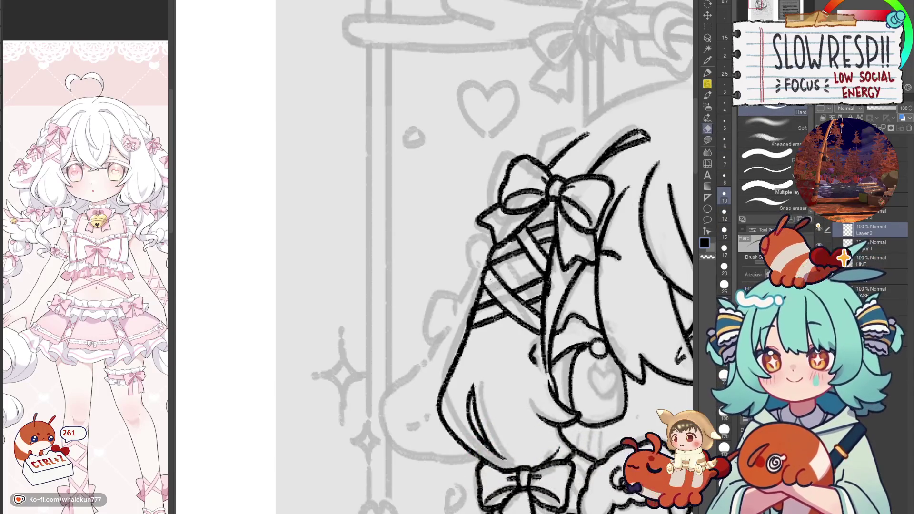
{"action": "left_click_drag", "start_coordinate": [489, 273], "coordinate": [498, 249]}
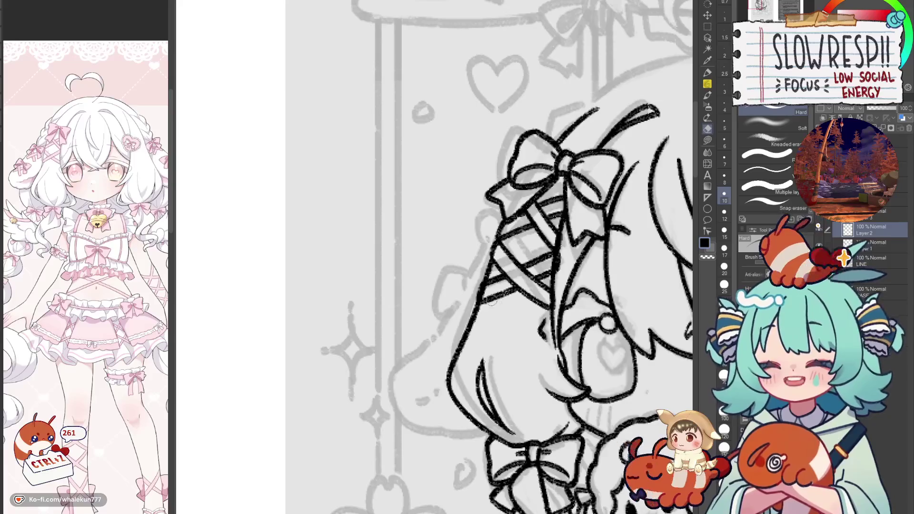
{"action": "left_click_drag", "start_coordinate": [555, 244], "coordinate": [551, 267]}
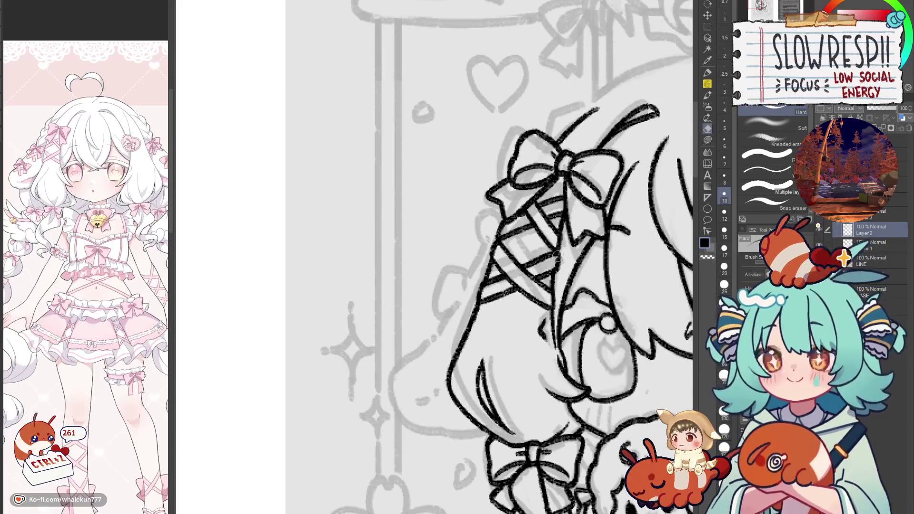
{"action": "key", "text": "p"}
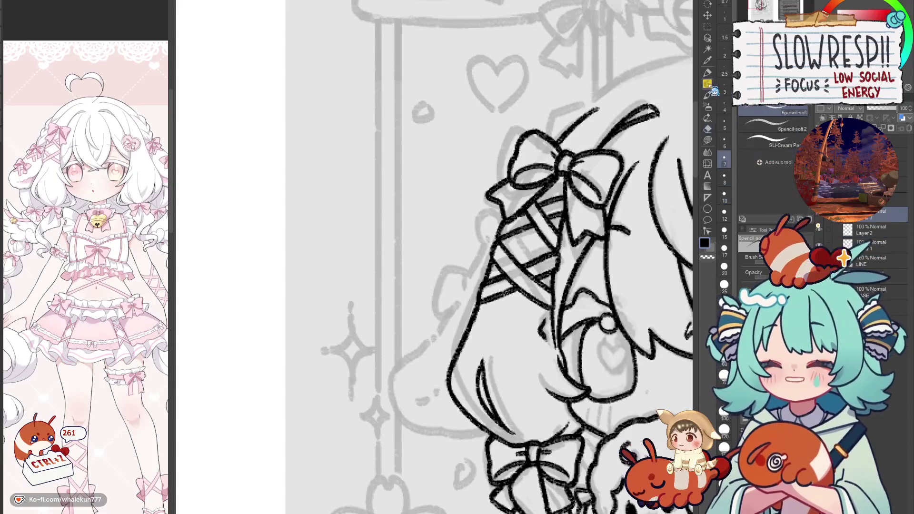
{"action": "left_click_drag", "start_coordinate": [560, 250], "coordinate": [552, 276]}
{"action": "scroll", "coordinate": [553, 305], "scroll_direction": "down", "scroll_amount": 5}
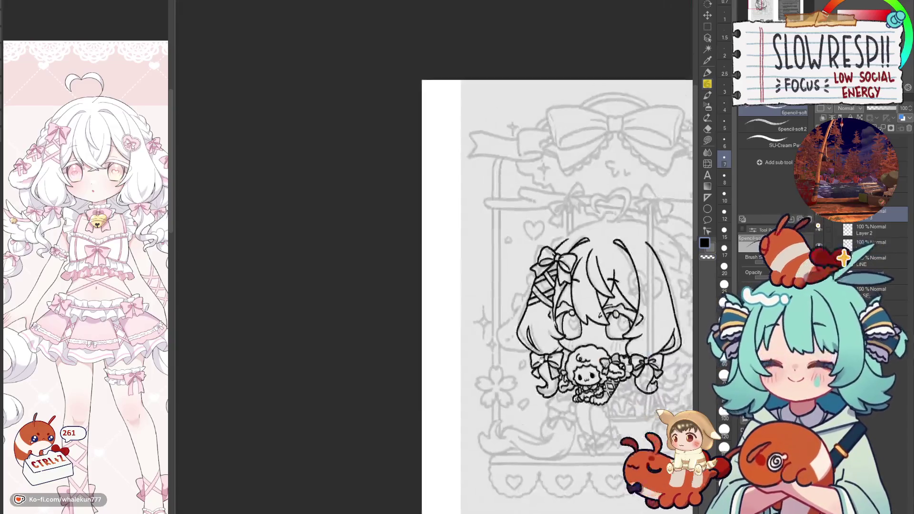
{"action": "scroll", "coordinate": [523, 383], "scroll_direction": "up", "scroll_amount": 1}
{"action": "scroll", "coordinate": [524, 384], "scroll_direction": "up", "scroll_amount": 1}
{"action": "scroll", "coordinate": [524, 385], "scroll_direction": "down", "scroll_amount": 1}
{"action": "scroll", "coordinate": [523, 385], "scroll_direction": "up", "scroll_amount": 1}
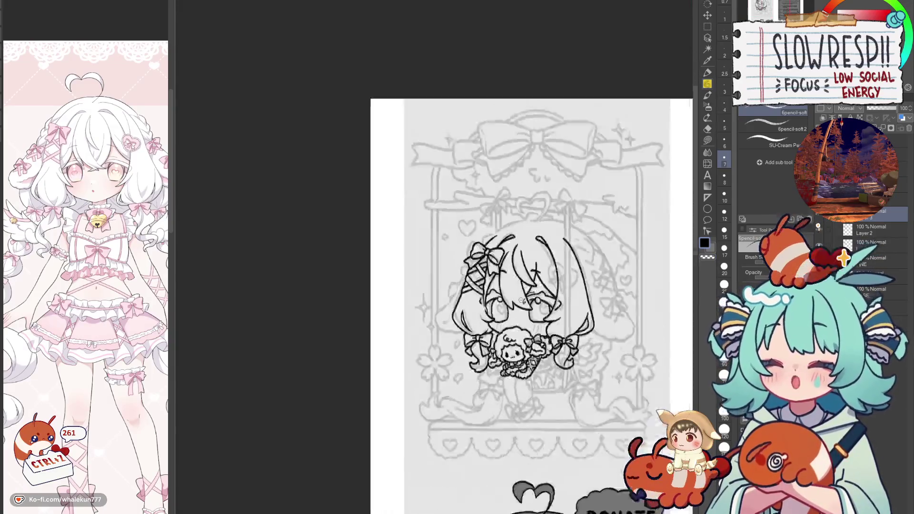
{"action": "scroll", "coordinate": [528, 333], "scroll_direction": "up", "scroll_amount": 1}
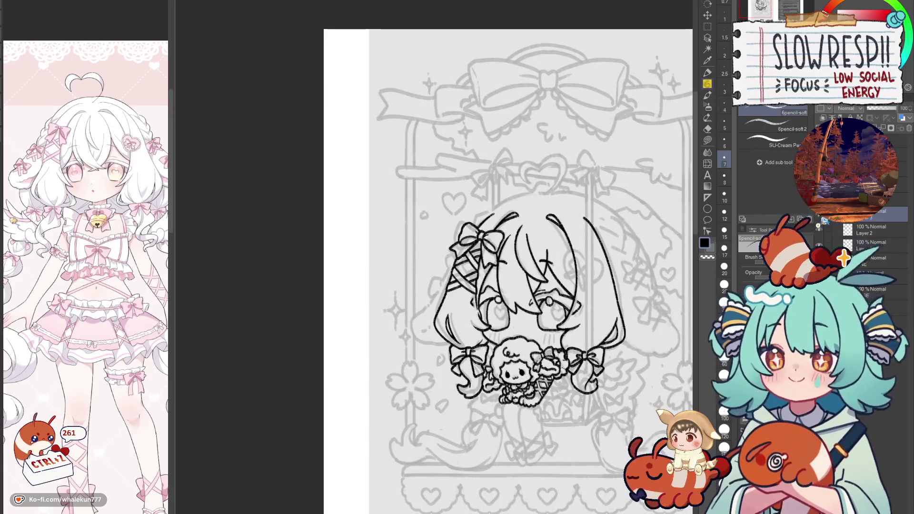
{"action": "scroll", "coordinate": [434, 272], "scroll_direction": "right", "scroll_amount": 3}
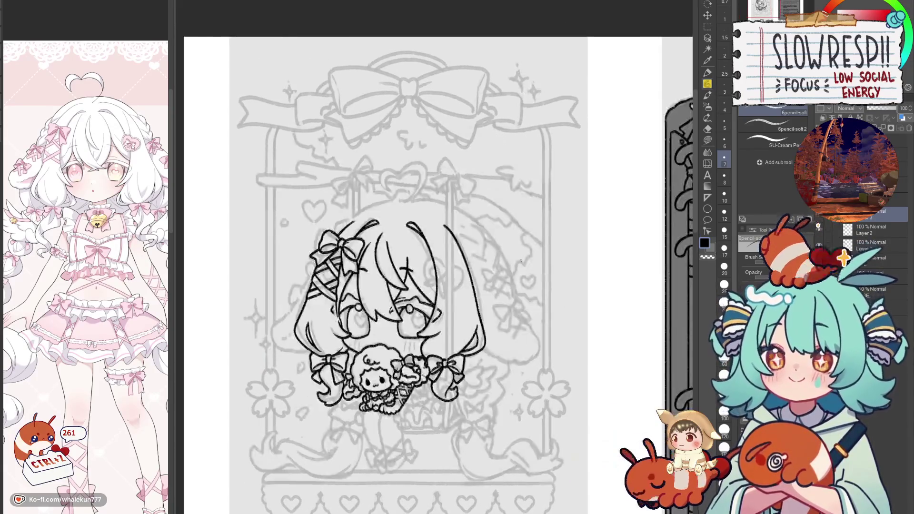
{"action": "scroll", "coordinate": [500, 301], "scroll_direction": "left", "scroll_amount": 1}
{"action": "scroll", "coordinate": [533, 315], "scroll_direction": "left", "scroll_amount": 1}
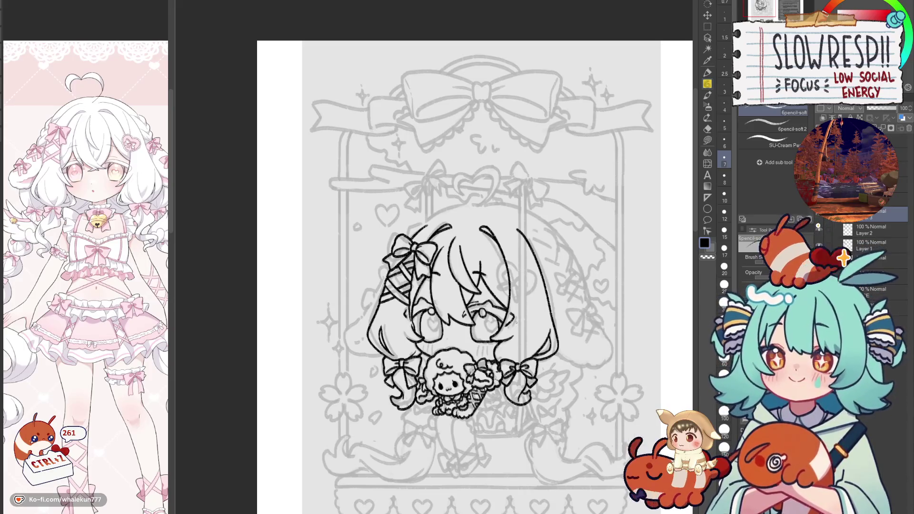
{"action": "left_click", "coordinate": [517, 269]}
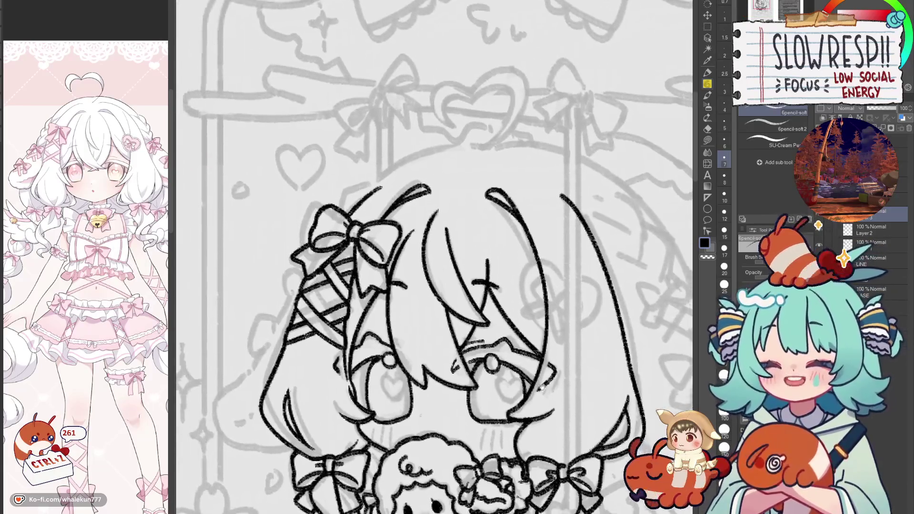
Step: Zoom in on the face and draw both halves of the heart clip with the soft pencil
{"action": "left_click_drag", "start_coordinate": [590, 345], "coordinate": [606, 362]}
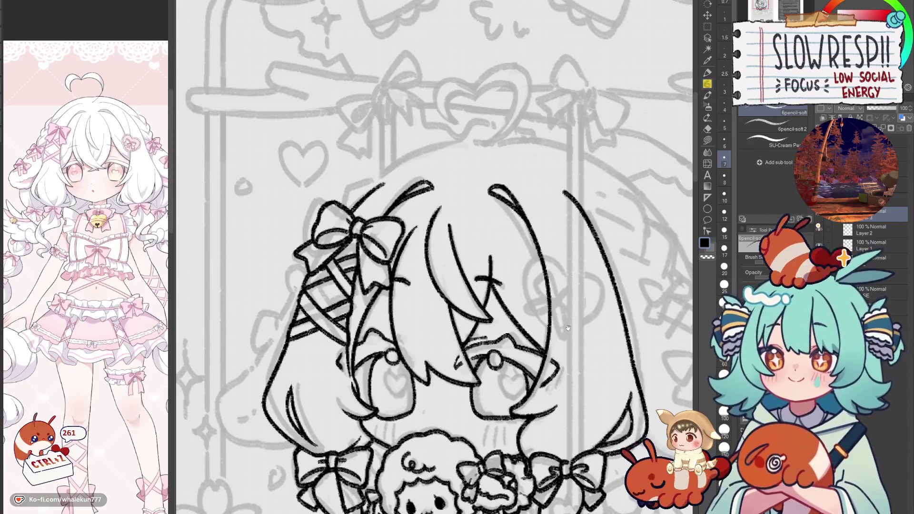
{"action": "left_click_drag", "start_coordinate": [567, 328], "coordinate": [532, 330]}
{"action": "scroll", "coordinate": [533, 265], "scroll_direction": "up", "scroll_amount": 2}
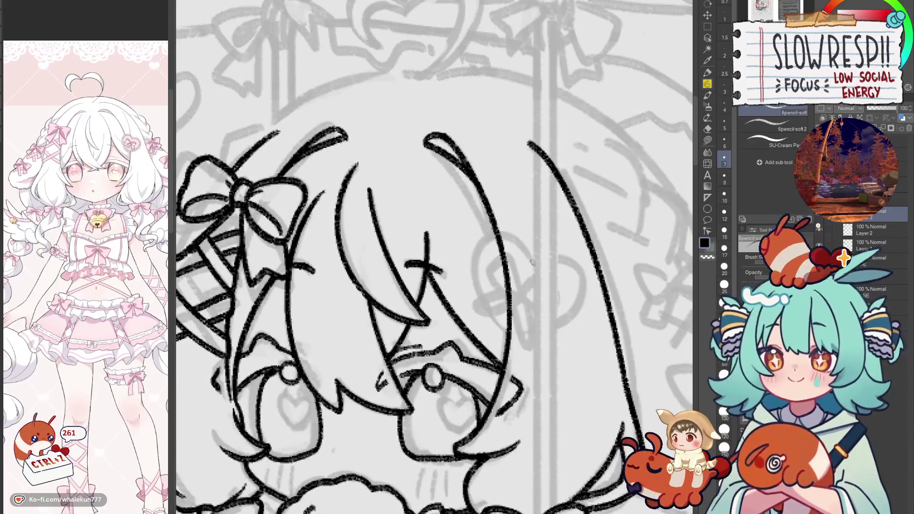
{"action": "key", "text": "b"}
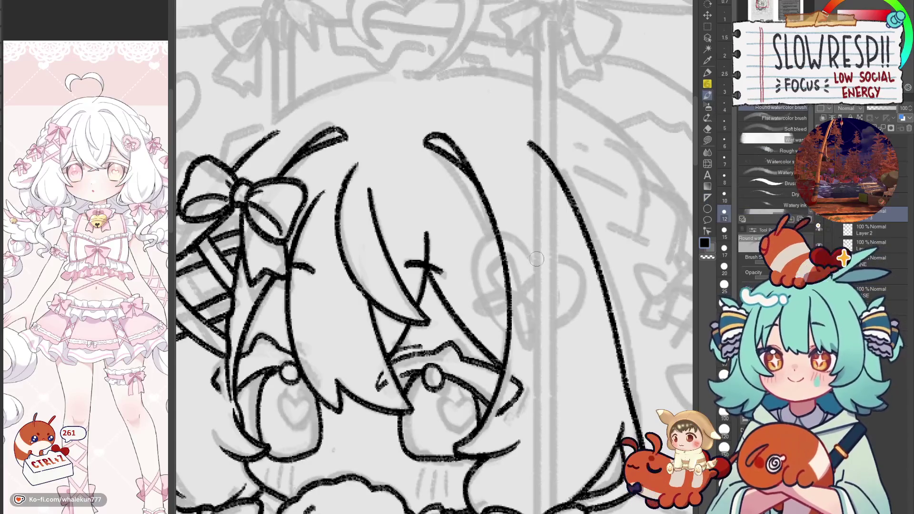
{"action": "key", "text": "p"}
{"action": "left_click_drag", "start_coordinate": [532, 260], "coordinate": [500, 345]}
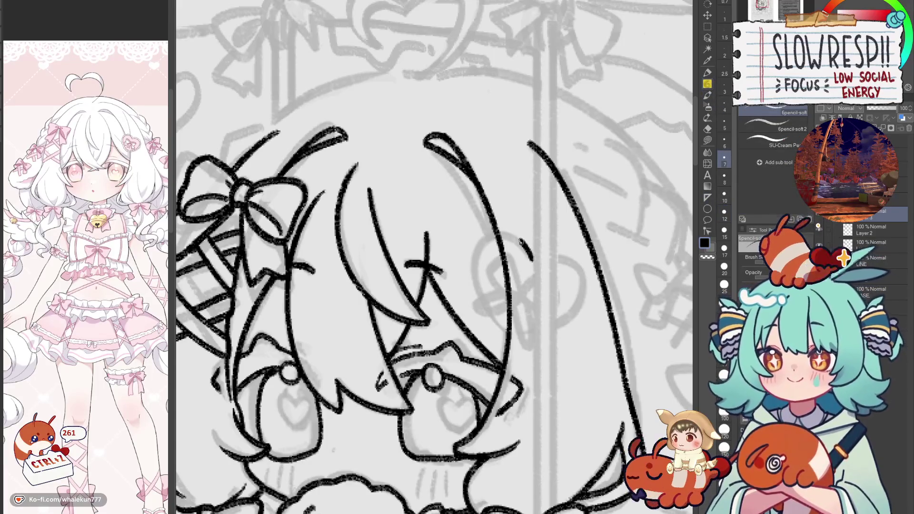
{"action": "key", "text": "ctrl+z"}
{"action": "left_click_drag", "start_coordinate": [532, 260], "coordinate": [504, 329]}
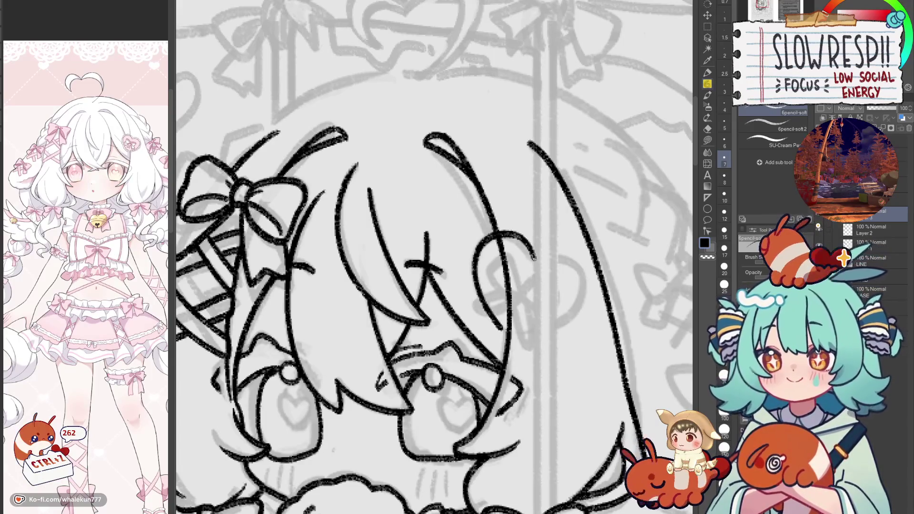
{"action": "left_click_drag", "start_coordinate": [533, 256], "coordinate": [523, 338]}
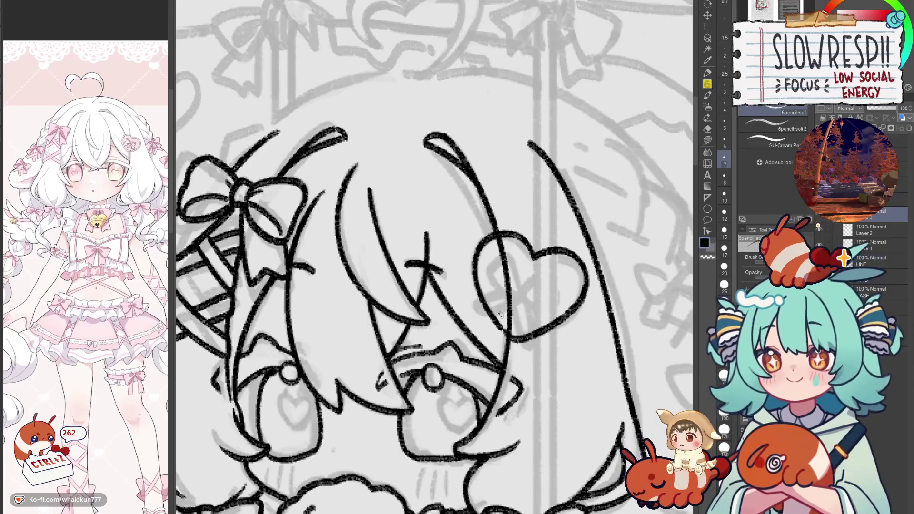
Step: Check the heart in the mirrored view, redo its bottom stroke and remove stray marks
{"action": "key", "text": "h"}
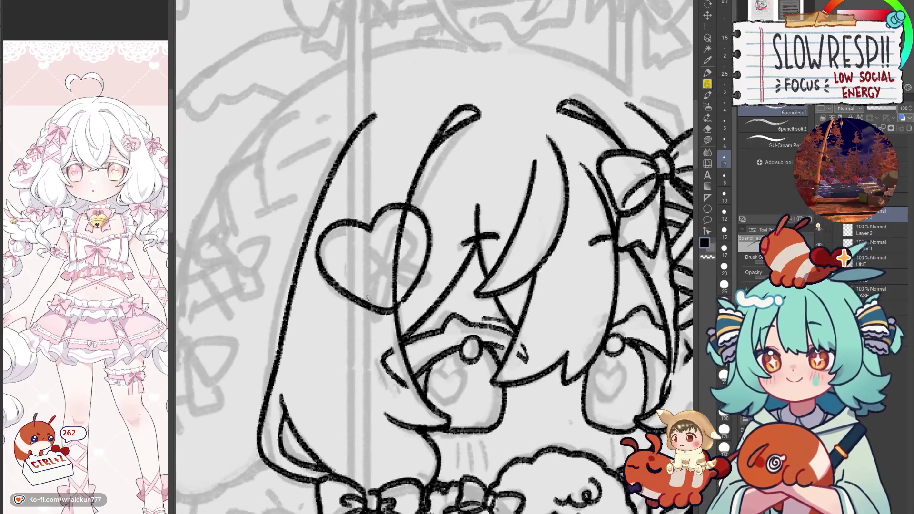
{"action": "left_click_drag", "start_coordinate": [346, 293], "coordinate": [400, 307]}
{"action": "key", "text": "ctrl+z"}
{"action": "key", "text": "h"}
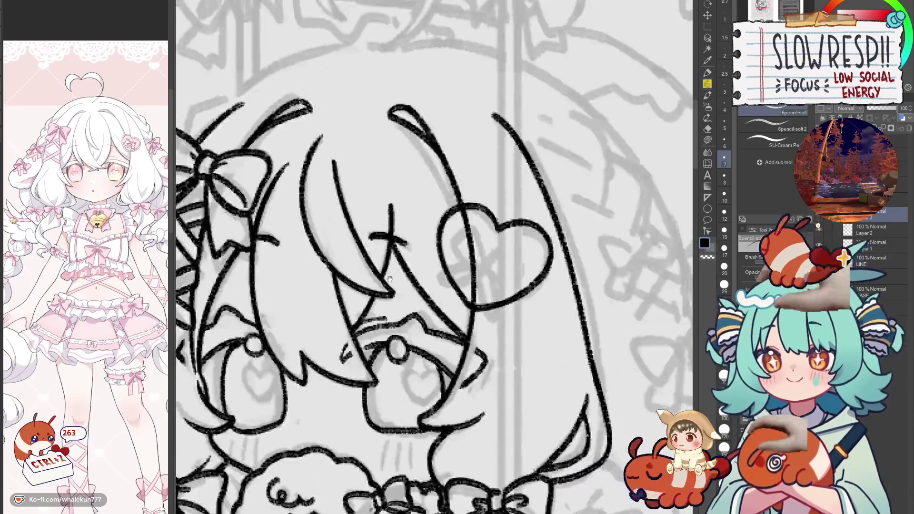
{"action": "key", "text": "h"}
{"action": "key", "text": "h"}
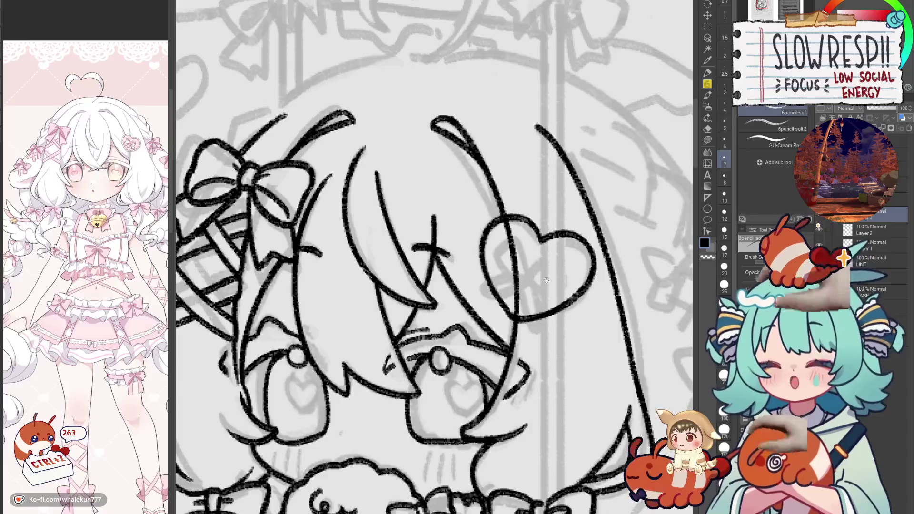
{"action": "left_click_drag", "start_coordinate": [546, 281], "coordinate": [544, 296]}
{"action": "key", "text": "ctrl+z"}
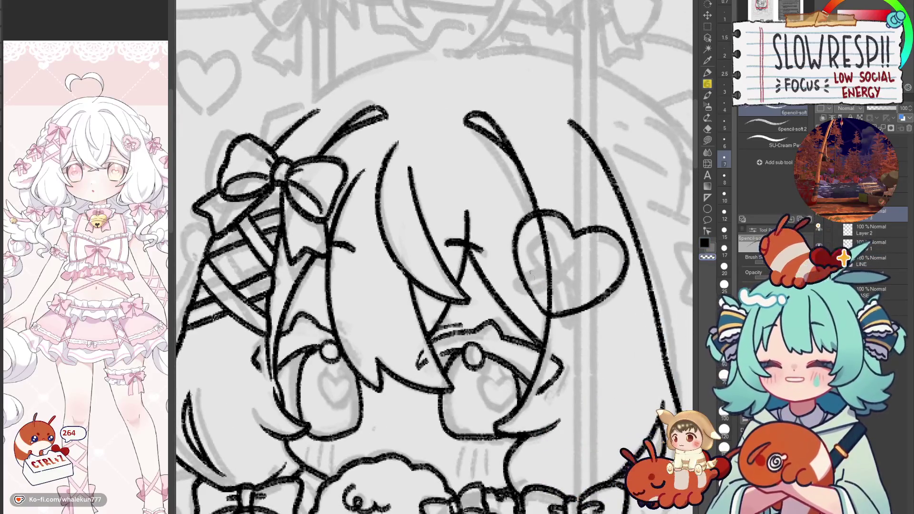
{"action": "key", "text": "ctrl+z"}
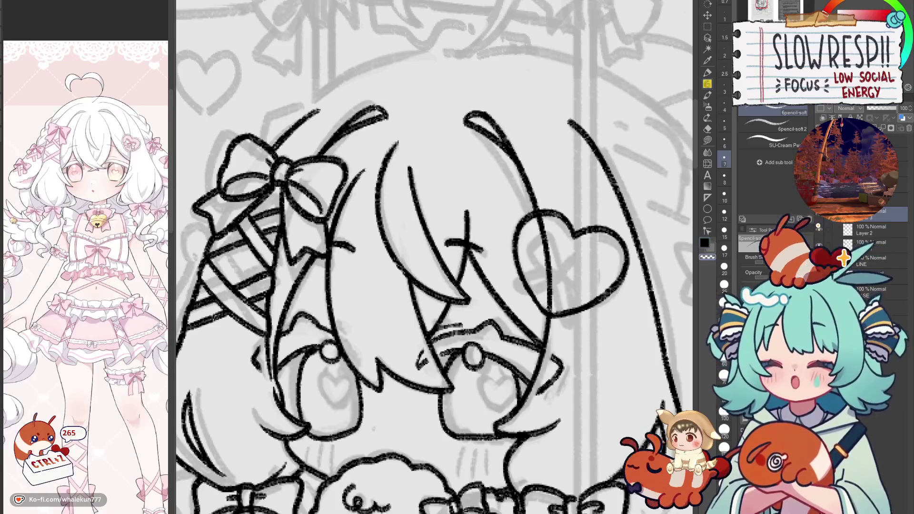
{"action": "left_click_drag", "start_coordinate": [576, 250], "coordinate": [568, 289]}
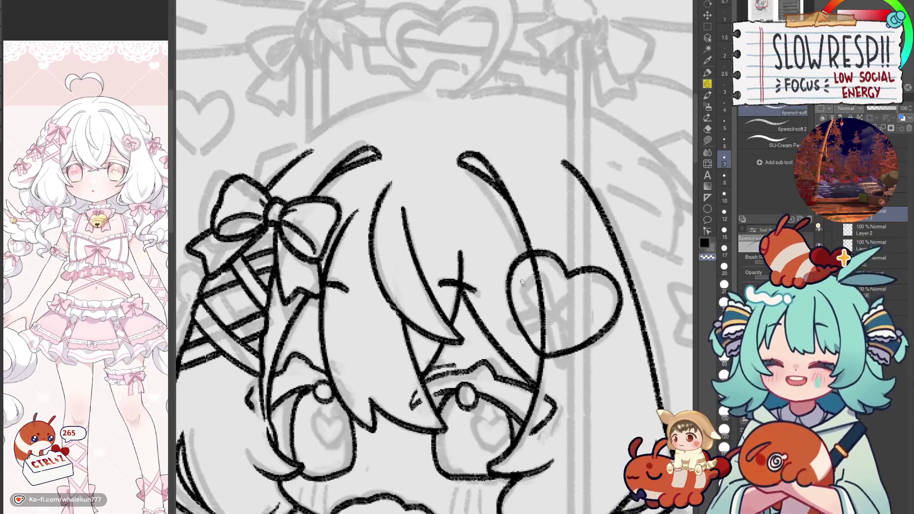
{"action": "mouse_move", "coordinate": [522, 283]}
{"action": "left_mouse_down"}
{"action": "mouse_move", "coordinate": [481, 298]}
{"action": "mouse_move", "coordinate": [492, 327]}
{"action": "left_mouse_up"}
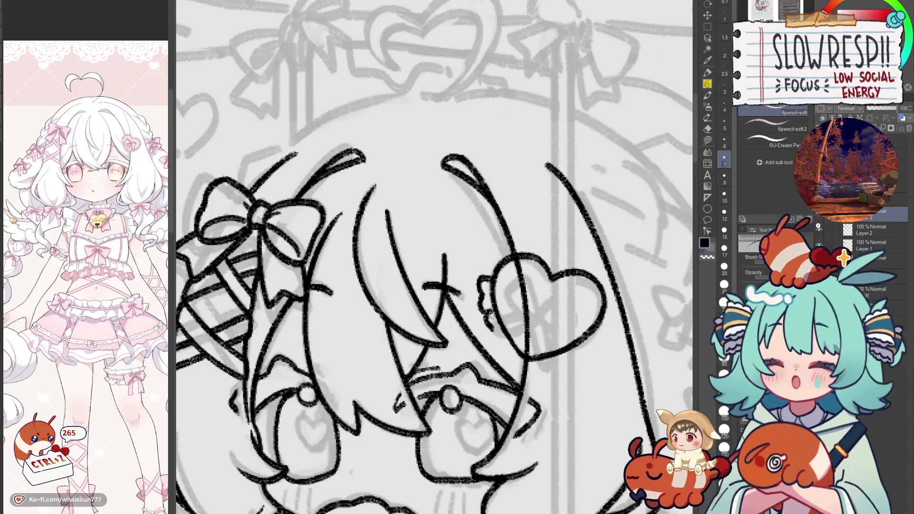
{"action": "scroll", "coordinate": [491, 316], "scroll_direction": "down", "scroll_amount": 1}
Step: Draw scalloped frills along the heart clip's lower and left edges
{"action": "left_click_drag", "start_coordinate": [488, 317], "coordinate": [497, 338]}
{"action": "key", "text": "ctrl+z"}
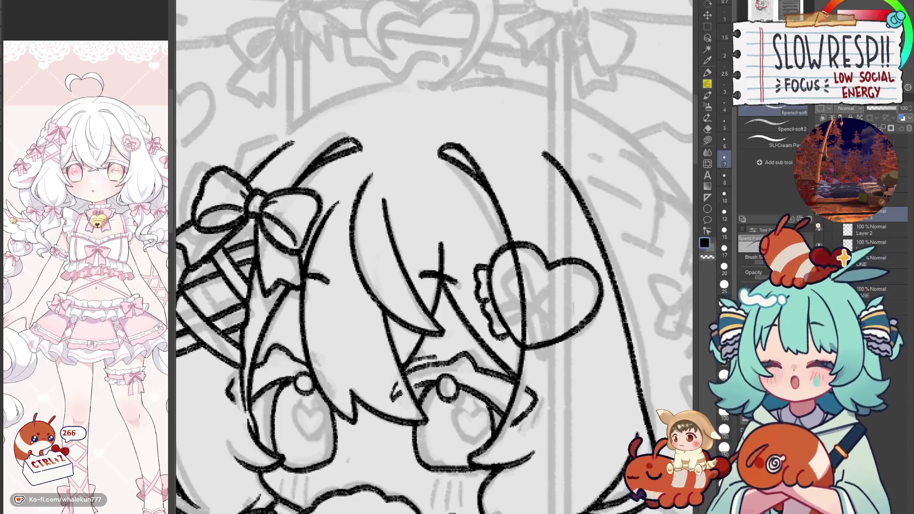
{"action": "mouse_move", "coordinate": [518, 361]}
{"action": "left_mouse_down"}
{"action": "mouse_move", "coordinate": [567, 349]}
{"action": "mouse_move", "coordinate": [597, 327]}
{"action": "left_mouse_up"}
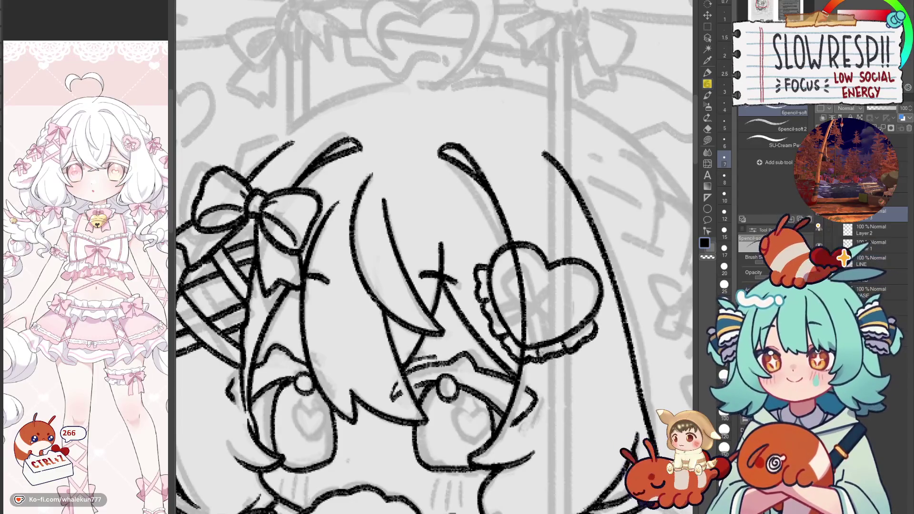
{"action": "left_click_drag", "start_coordinate": [531, 294], "coordinate": [544, 337]}
{"action": "mouse_move", "coordinate": [493, 309]}
{"action": "left_mouse_down"}
{"action": "mouse_move", "coordinate": [527, 280]}
{"action": "mouse_move", "coordinate": [556, 277]}
{"action": "mouse_move", "coordinate": [555, 295]}
{"action": "mouse_move", "coordinate": [565, 286]}
{"action": "mouse_move", "coordinate": [573, 304]}
{"action": "mouse_move", "coordinate": [602, 291]}
{"action": "mouse_move", "coordinate": [601, 307]}
{"action": "mouse_move", "coordinate": [623, 309]}
{"action": "mouse_move", "coordinate": [631, 338]}
{"action": "mouse_move", "coordinate": [613, 373]}
{"action": "left_mouse_up"}
{"action": "key", "text": "ctrl+z"}
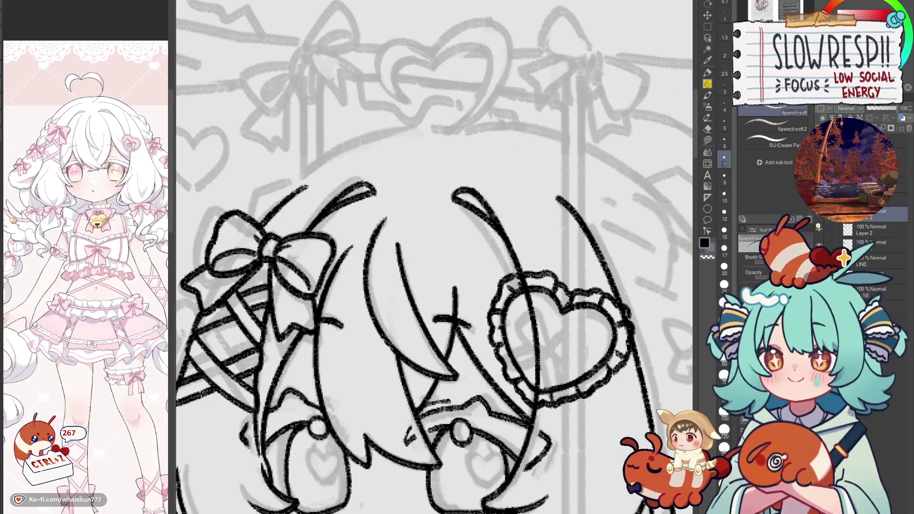
{"action": "left_click_drag", "start_coordinate": [583, 292], "coordinate": [589, 277]}
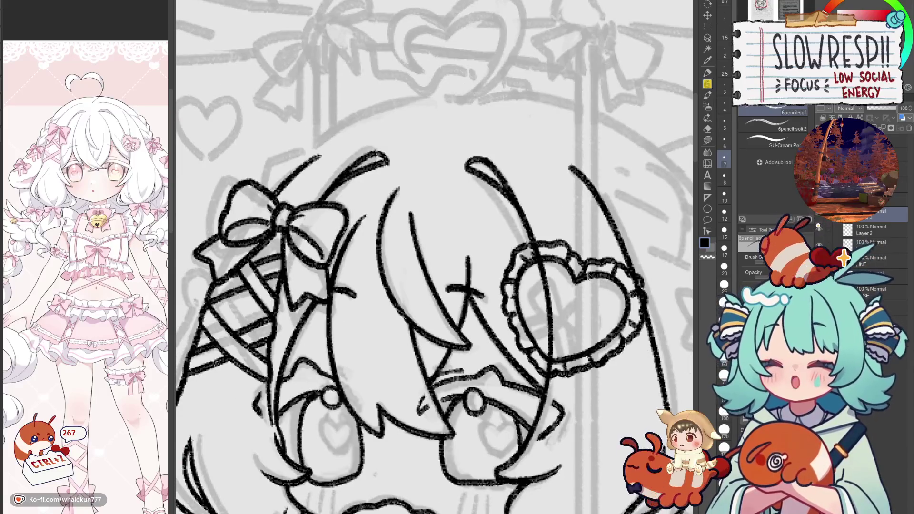
{"action": "mouse_move", "coordinate": [571, 323]}
{"action": "left_mouse_down"}
{"action": "mouse_move", "coordinate": [499, 340]}
{"action": "mouse_move", "coordinate": [569, 333]}
{"action": "left_mouse_up"}
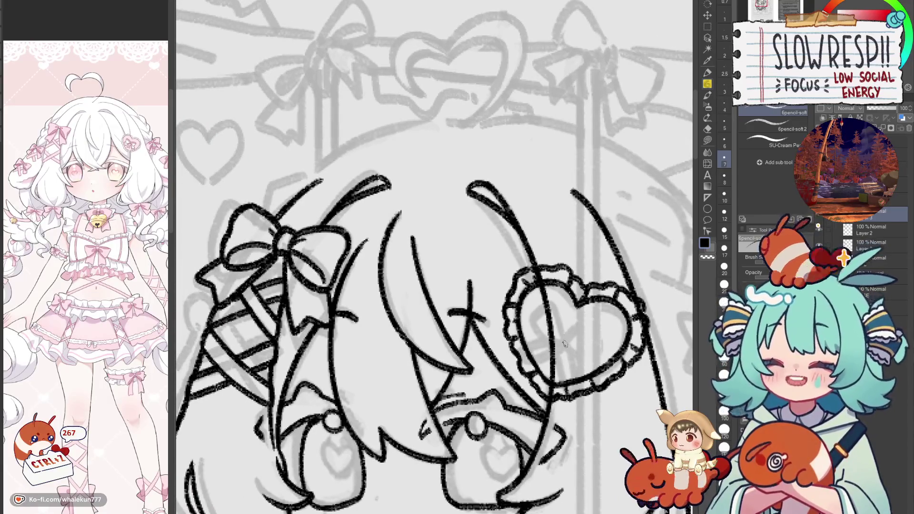
{"action": "key", "text": "r"}
{"action": "mouse_move", "coordinate": [566, 335]}
{"action": "left_mouse_down"}
{"action": "mouse_move", "coordinate": [588, 290]}
{"action": "mouse_move", "coordinate": [507, 261]}
{"action": "mouse_move", "coordinate": [492, 281]}
{"action": "left_mouse_up"}
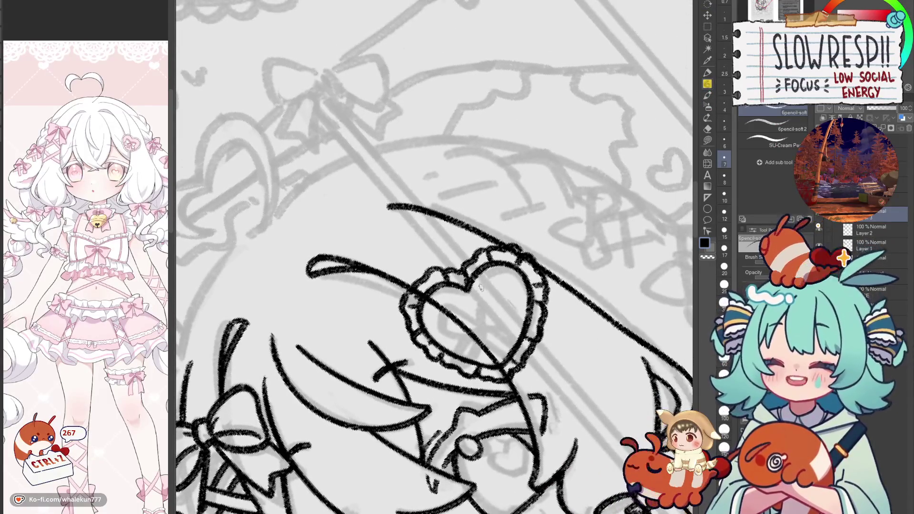
Step: Sketch a small bow loop inside the heart clip, then rotate the canvas back upright
{"action": "scroll", "coordinate": [483, 288], "scroll_direction": "up", "scroll_amount": 1}
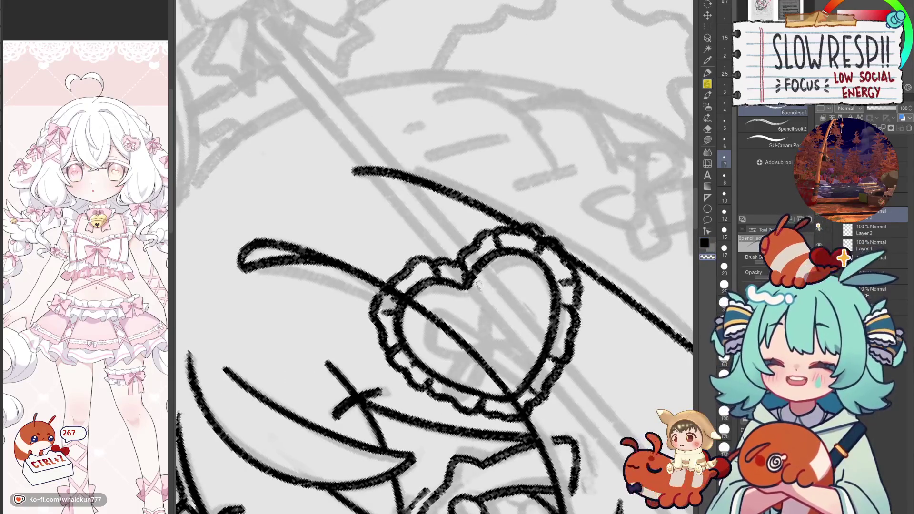
{"action": "mouse_move", "coordinate": [473, 310]}
{"action": "left_mouse_down"}
{"action": "mouse_move", "coordinate": [470, 320]}
{"action": "mouse_move", "coordinate": [484, 315]}
{"action": "mouse_move", "coordinate": [481, 331]}
{"action": "mouse_move", "coordinate": [425, 338]}
{"action": "mouse_move", "coordinate": [459, 362]}
{"action": "mouse_move", "coordinate": [478, 323]}
{"action": "mouse_move", "coordinate": [447, 307]}
{"action": "mouse_move", "coordinate": [435, 336]}
{"action": "mouse_move", "coordinate": [452, 359]}
{"action": "mouse_move", "coordinate": [517, 280]}
{"action": "mouse_move", "coordinate": [528, 335]}
{"action": "left_mouse_up"}
{"action": "key", "text": "ctrl+z"}
{"action": "key", "text": "ctrl+z"}
{"action": "mouse_move", "coordinate": [482, 300]}
{"action": "left_mouse_down"}
{"action": "mouse_move", "coordinate": [523, 286]}
{"action": "mouse_move", "coordinate": [533, 318]}
{"action": "mouse_move", "coordinate": [450, 350]}
{"action": "mouse_move", "coordinate": [472, 328]}
{"action": "mouse_move", "coordinate": [524, 319]}
{"action": "left_mouse_up"}
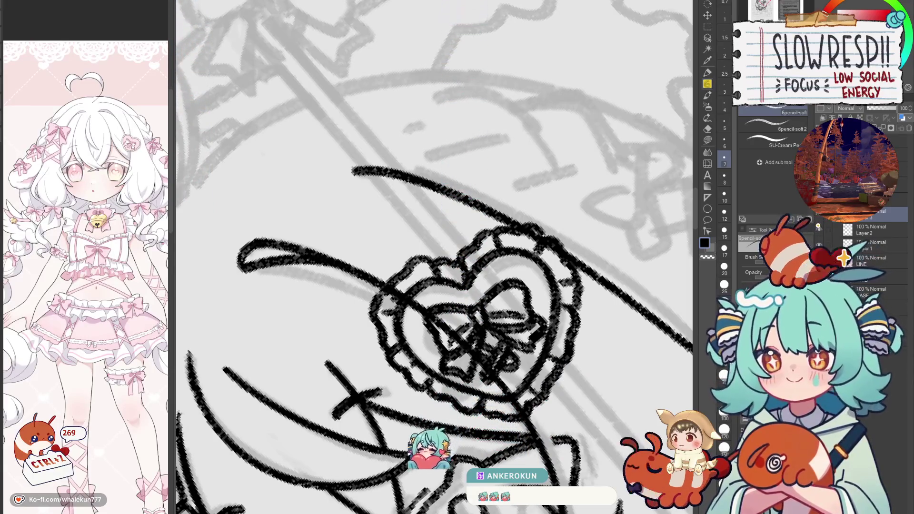
{"action": "key", "text": "asciicircum"}
{"action": "key", "text": "asciicircum"}
{"action": "key", "text": "asciicircum"}
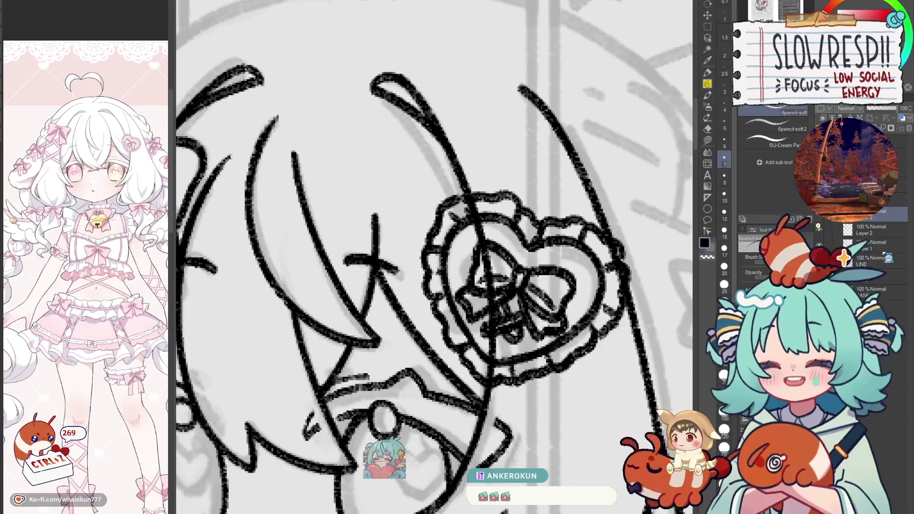
Step: Erase the messy sketch strokes in the heart's centre, then resume the pencil on the layer above Layer 2
{"action": "key", "text": "e"}
{"action": "left_click_drag", "start_coordinate": [474, 216], "coordinate": [492, 347]}
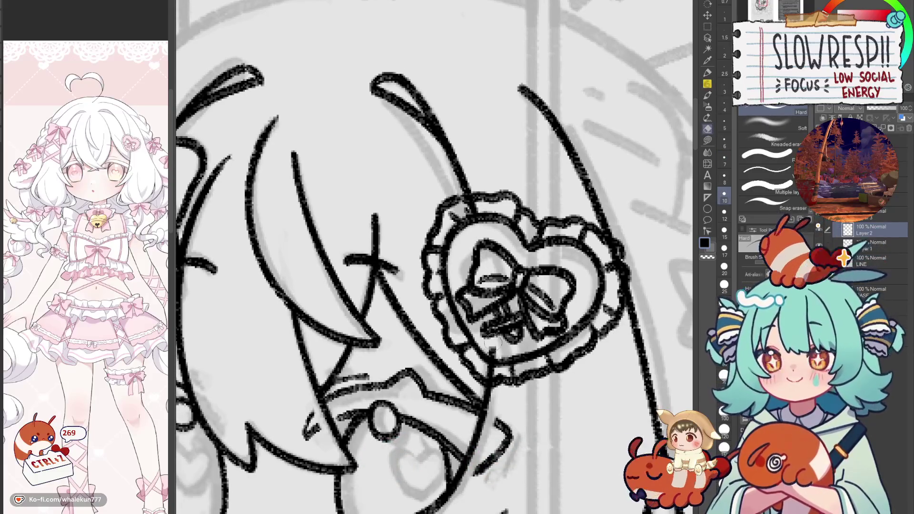
{"action": "mouse_move", "coordinate": [478, 221]}
{"action": "left_mouse_down"}
{"action": "mouse_move", "coordinate": [488, 376]}
{"action": "mouse_move", "coordinate": [508, 333]}
{"action": "left_mouse_up"}
{"action": "left_click", "coordinate": [880, 213]}
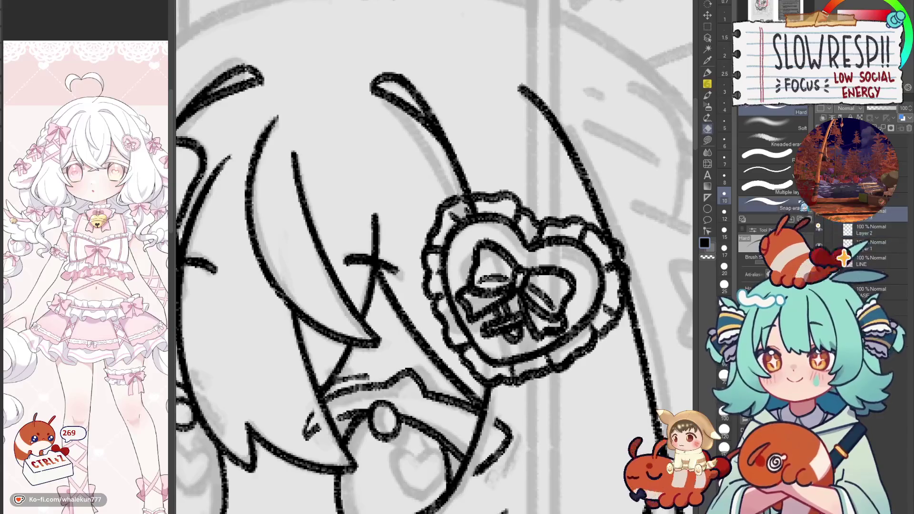
{"action": "key", "text": "p"}
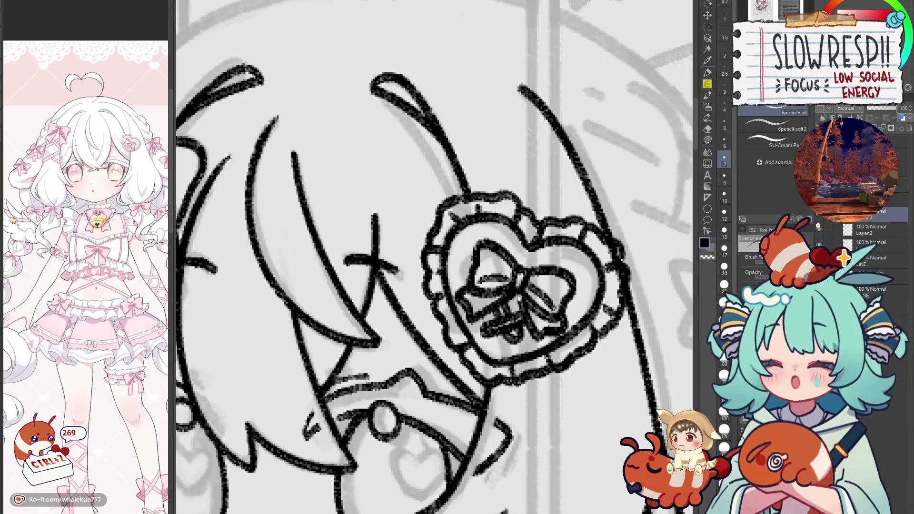
Step: Reframe the view around the heart clip, trying an erase on Layer 2 and undoing it
{"action": "left_click_drag", "start_coordinate": [519, 323], "coordinate": [501, 336]}
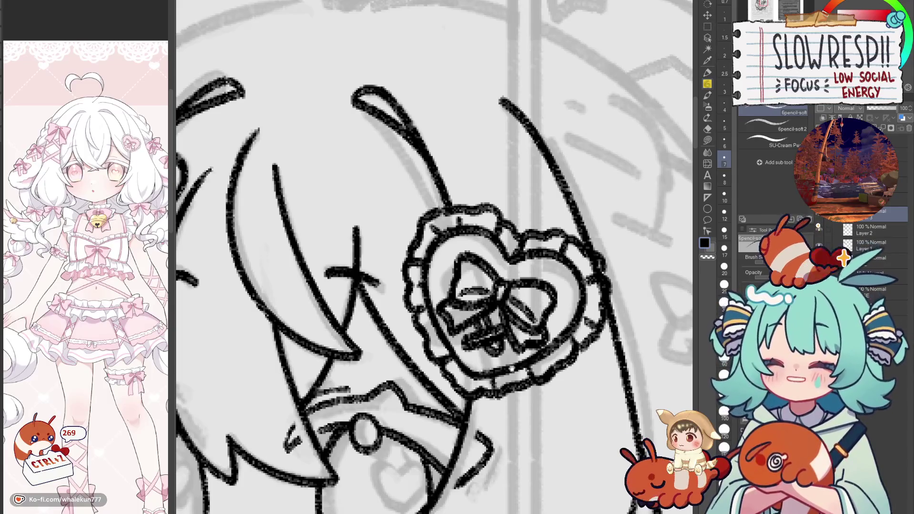
{"action": "left_click_drag", "start_coordinate": [507, 307], "coordinate": [478, 264]}
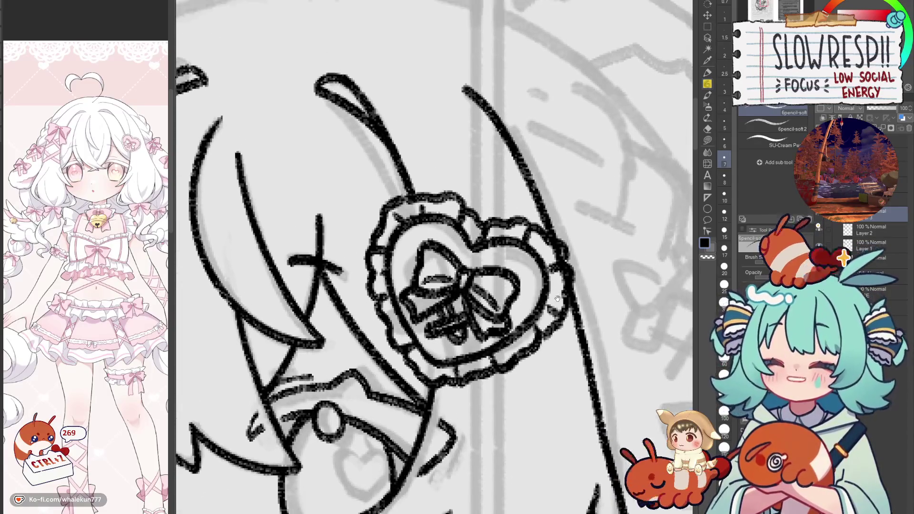
{"action": "left_click_drag", "start_coordinate": [557, 269], "coordinate": [548, 301]}
{"action": "key", "text": "e"}
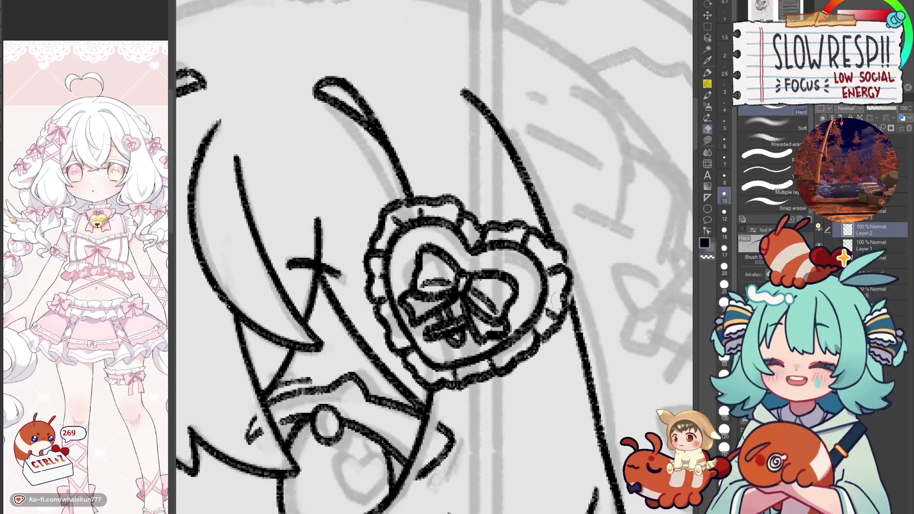
{"action": "key", "text": "ctrl+z"}
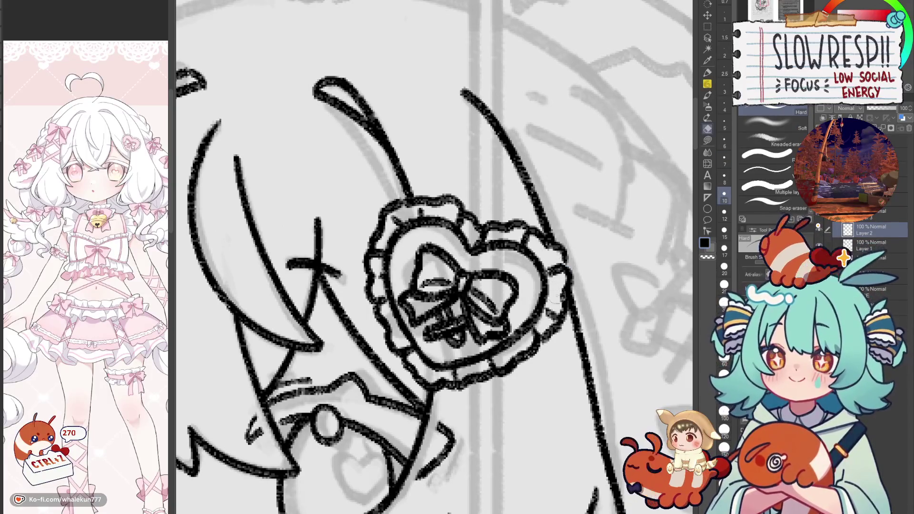
{"action": "key", "text": "p"}
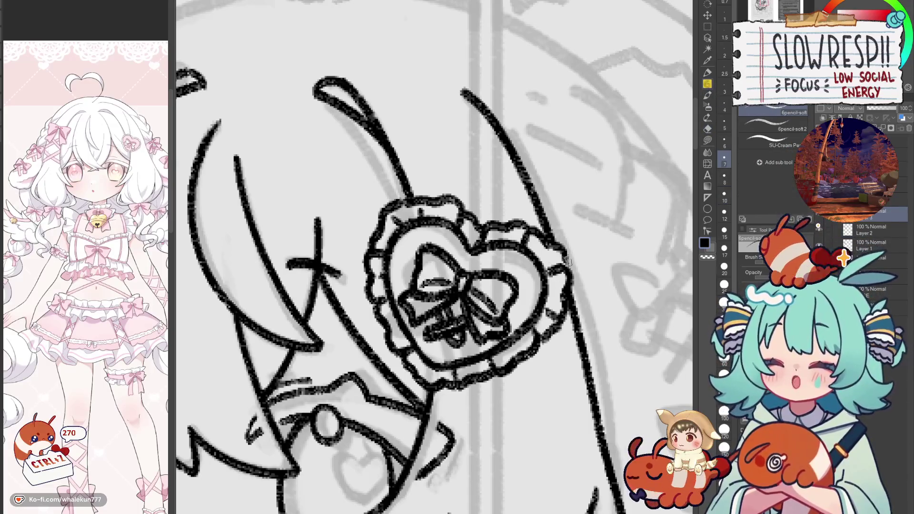
{"action": "scroll", "coordinate": [493, 235], "scroll_direction": "down", "scroll_amount": 2}
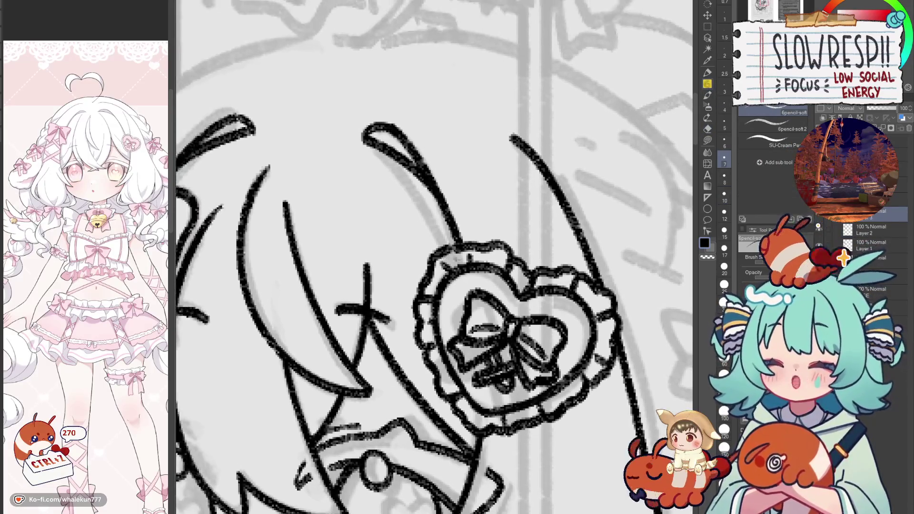
{"action": "scroll", "coordinate": [457, 241], "scroll_direction": "down", "scroll_amount": 1}
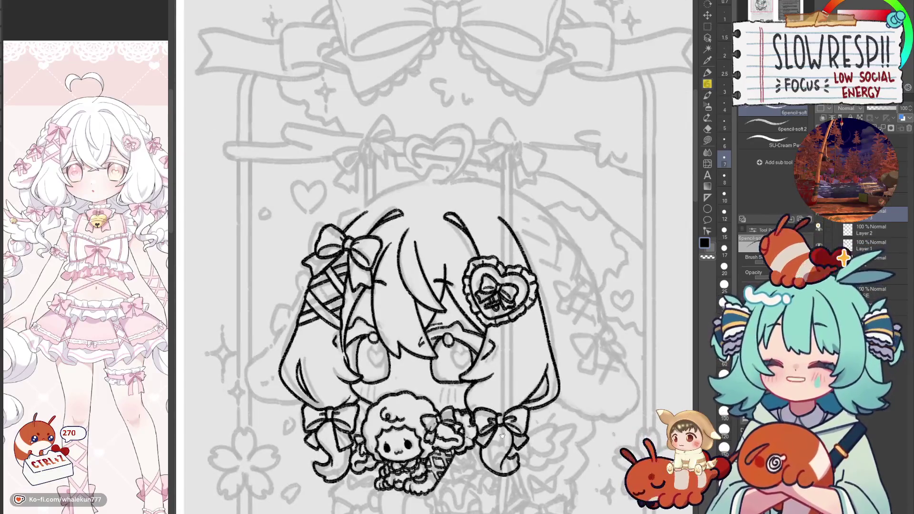
{"action": "scroll", "coordinate": [514, 285], "scroll_direction": "down", "scroll_amount": 1}
{"action": "key", "text": "h"}
{"action": "key", "text": "h"}
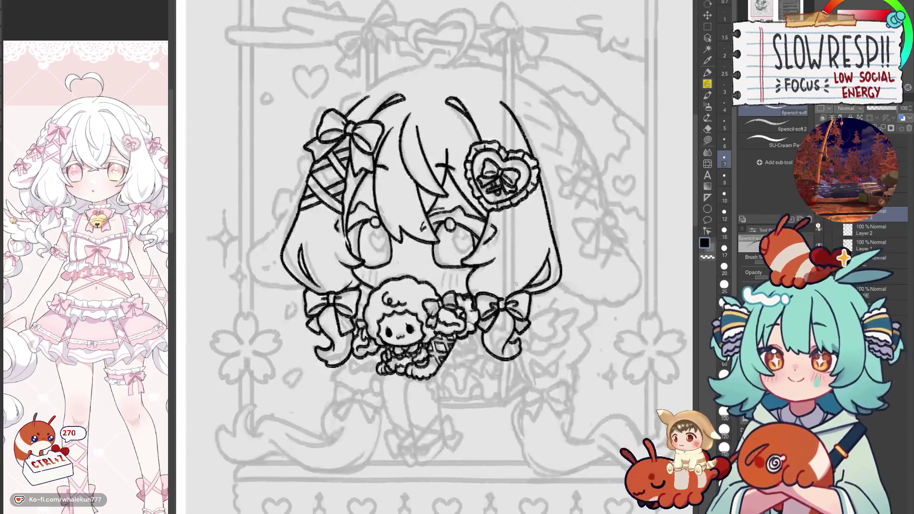
{"action": "scroll", "coordinate": [548, 361], "scroll_direction": "down", "scroll_amount": 4}
{"action": "scroll", "coordinate": [533, 340], "scroll_direction": "up", "scroll_amount": 1}
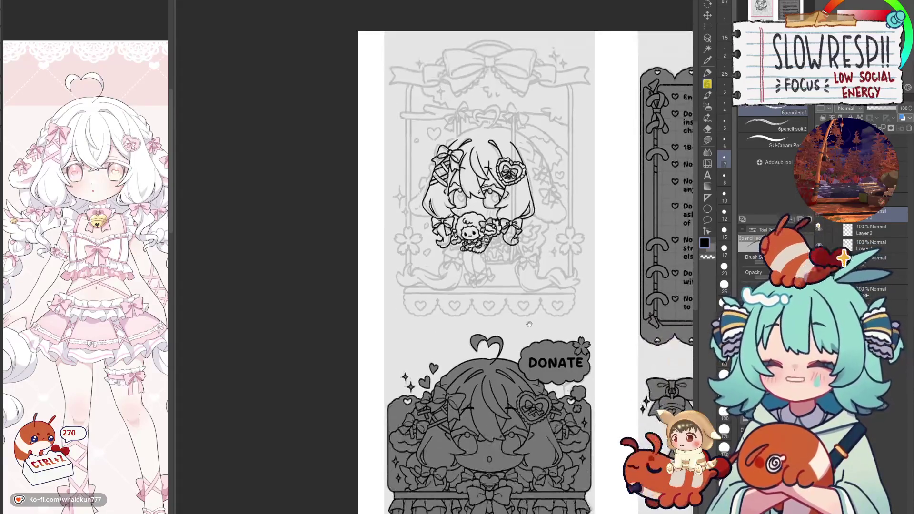
{"action": "mouse_move", "coordinate": [526, 345]}
{"action": "left_mouse_down"}
{"action": "mouse_move", "coordinate": [543, 251]}
{"action": "mouse_move", "coordinate": [546, 414]}
{"action": "left_mouse_up"}
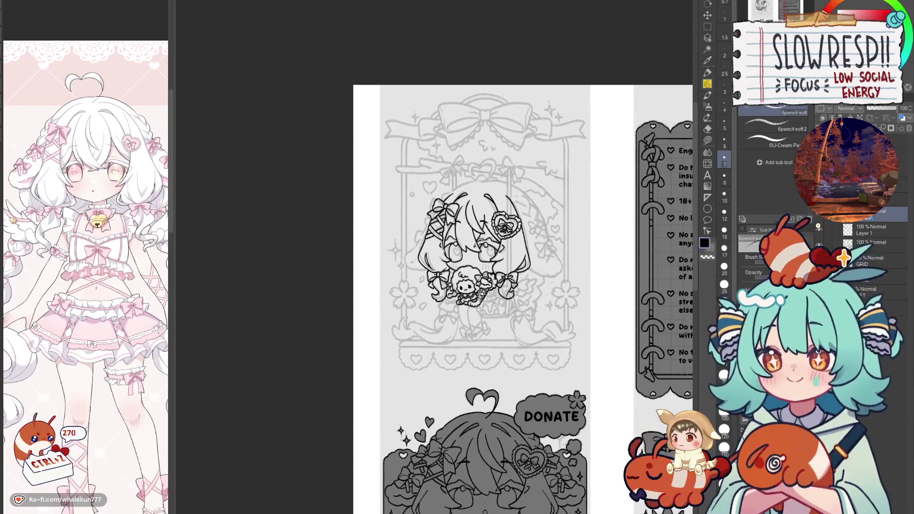
{"action": "scroll", "coordinate": [404, 214], "scroll_direction": "up", "scroll_amount": 2}
{"action": "scroll", "coordinate": [419, 223], "scroll_direction": "up", "scroll_amount": 2}
{"action": "scroll", "coordinate": [475, 248], "scroll_direction": "up", "scroll_amount": 2}
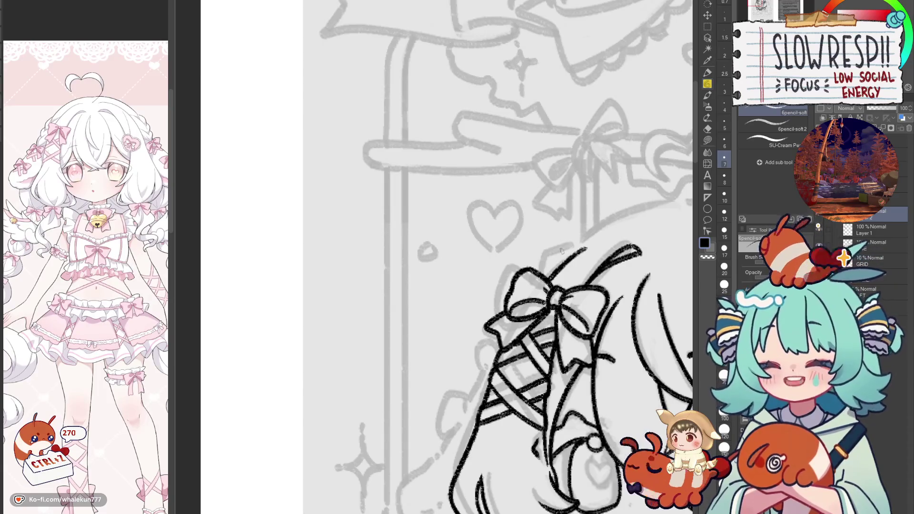
Step: Undo a trial stroke and ink the hair edge from the top bow down the ribbon's side
{"action": "left_click_drag", "start_coordinate": [573, 245], "coordinate": [545, 271]}
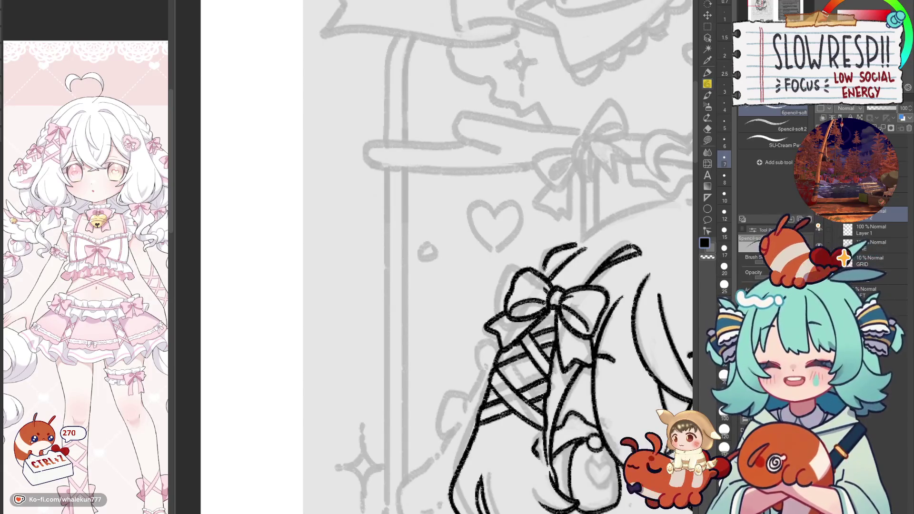
{"action": "key", "text": "ctrl+z"}
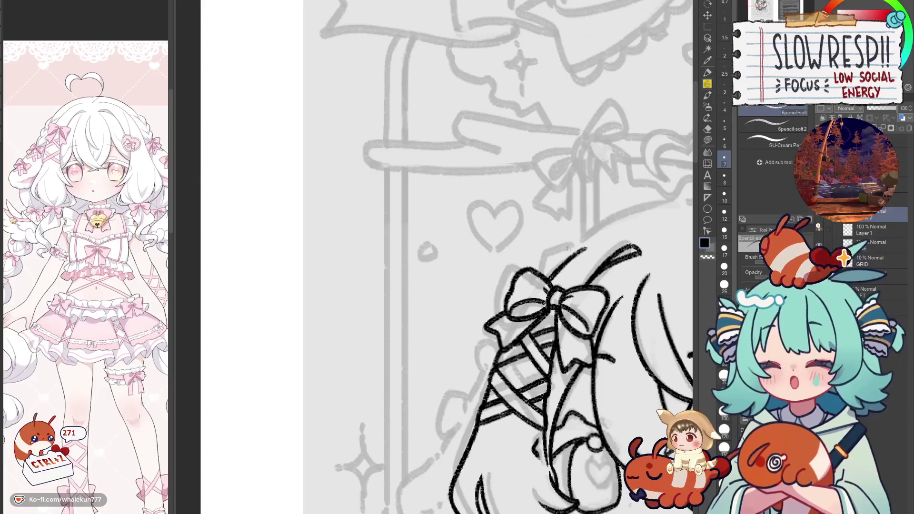
{"action": "left_click_drag", "start_coordinate": [575, 243], "coordinate": [542, 266]}
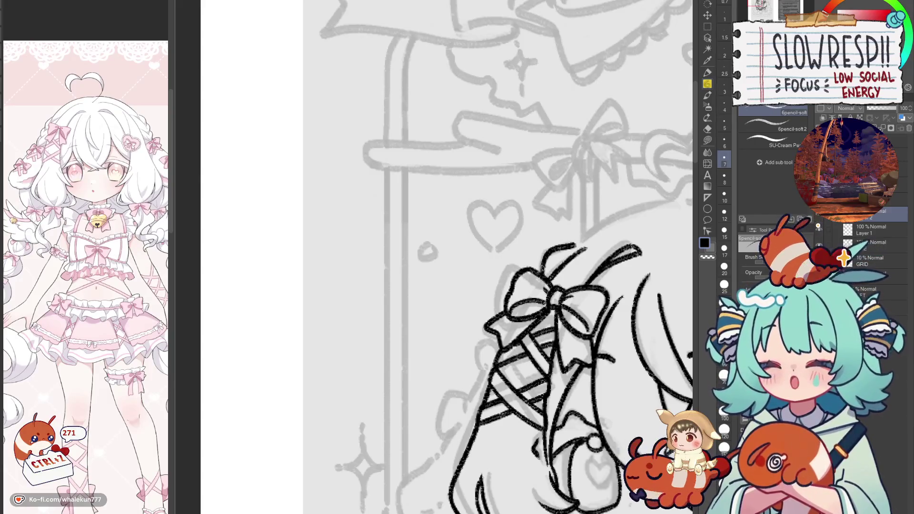
{"action": "scroll", "coordinate": [521, 321], "scroll_direction": "down", "scroll_amount": 2}
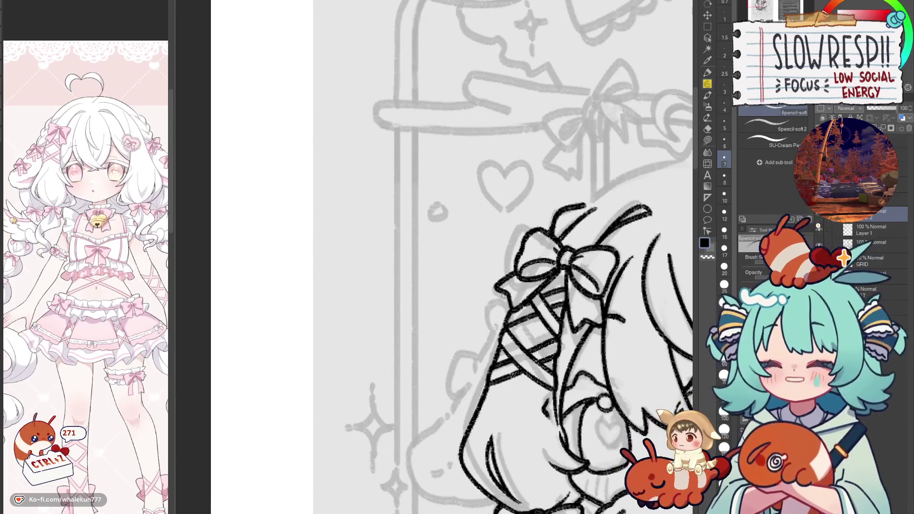
{"action": "scroll", "coordinate": [504, 302], "scroll_direction": "down", "scroll_amount": 1}
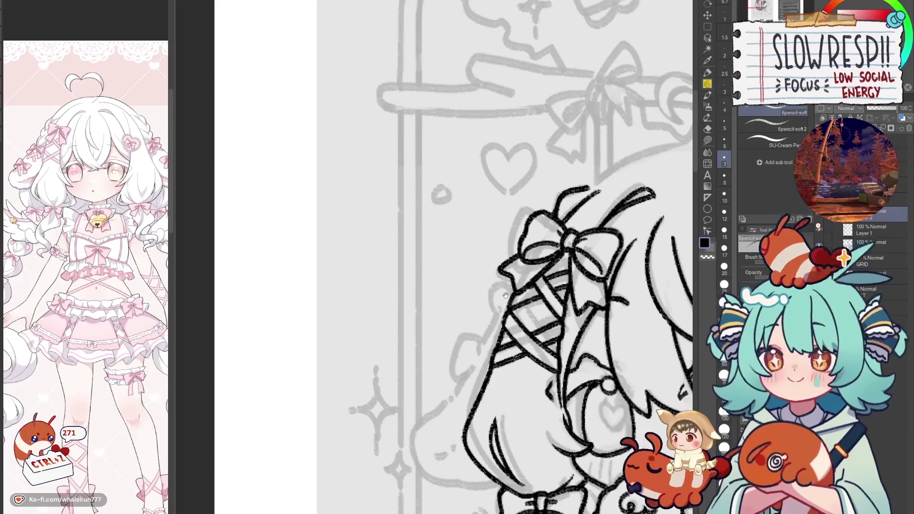
{"action": "scroll", "coordinate": [504, 328], "scroll_direction": "down", "scroll_amount": 2}
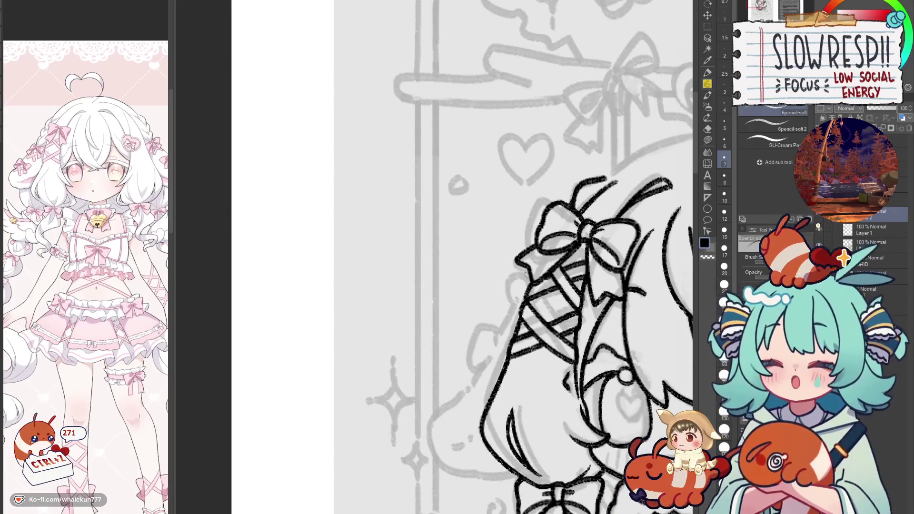
{"action": "mouse_move", "coordinate": [519, 265]}
{"action": "left_mouse_down"}
{"action": "mouse_move", "coordinate": [506, 312]}
{"action": "mouse_move", "coordinate": [524, 298]}
{"action": "mouse_move", "coordinate": [516, 296]}
{"action": "mouse_move", "coordinate": [502, 346]}
{"action": "mouse_move", "coordinate": [525, 306]}
{"action": "mouse_move", "coordinate": [485, 354]}
{"action": "left_mouse_up"}
{"action": "mouse_move", "coordinate": [499, 288]}
{"action": "left_mouse_down"}
{"action": "mouse_move", "coordinate": [493, 321]}
{"action": "mouse_move", "coordinate": [504, 334]}
{"action": "left_mouse_up"}
{"action": "mouse_move", "coordinate": [533, 281]}
{"action": "left_mouse_down"}
{"action": "mouse_move", "coordinate": [551, 253]}
{"action": "mouse_move", "coordinate": [530, 227]}
{"action": "left_mouse_up"}
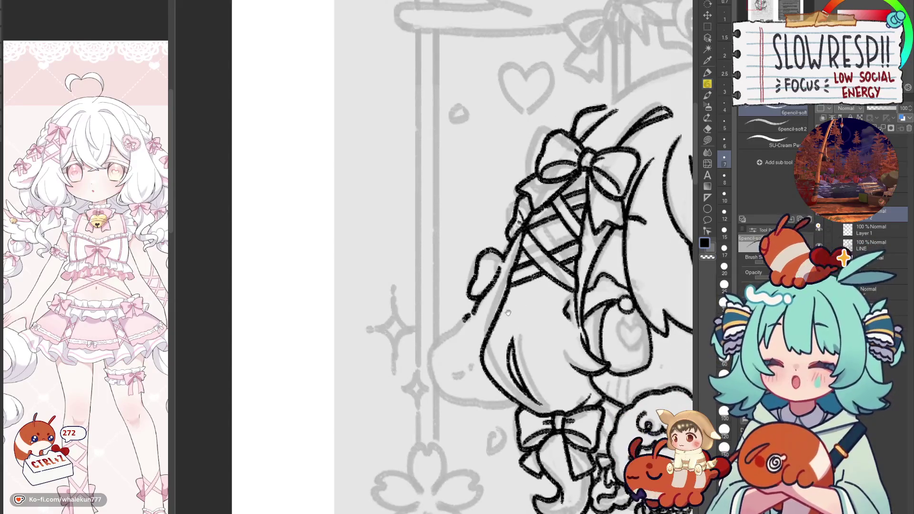
Step: Move down the braid and ink the puffy hair's outer and bottom outline
{"action": "left_click_drag", "start_coordinate": [509, 314], "coordinate": [512, 390]}
{"action": "left_click_drag", "start_coordinate": [517, 288], "coordinate": [551, 202]}
{"action": "mouse_move", "coordinate": [500, 320]}
{"action": "left_mouse_down"}
{"action": "mouse_move", "coordinate": [521, 291]}
{"action": "mouse_move", "coordinate": [504, 295]}
{"action": "mouse_move", "coordinate": [479, 333]}
{"action": "mouse_move", "coordinate": [504, 365]}
{"action": "mouse_move", "coordinate": [518, 364]}
{"action": "left_mouse_up"}
{"action": "mouse_move", "coordinate": [545, 357]}
{"action": "left_mouse_down"}
{"action": "mouse_move", "coordinate": [528, 311]}
{"action": "mouse_move", "coordinate": [502, 320]}
{"action": "mouse_move", "coordinate": [548, 319]}
{"action": "left_mouse_up"}
{"action": "mouse_move", "coordinate": [485, 291]}
{"action": "left_mouse_down"}
{"action": "mouse_move", "coordinate": [487, 337]}
{"action": "mouse_move", "coordinate": [519, 328]}
{"action": "left_mouse_up"}
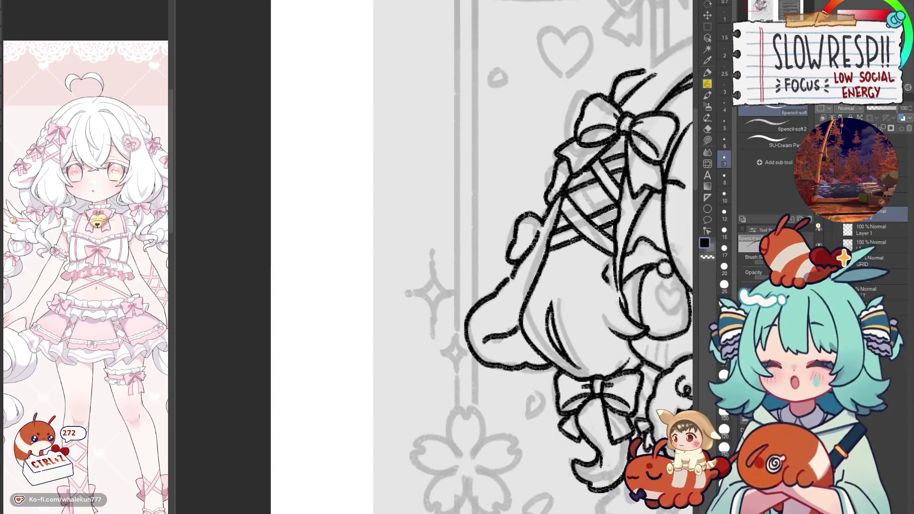
{"action": "scroll", "coordinate": [531, 312], "scroll_direction": "down", "scroll_amount": 1}
{"action": "scroll", "coordinate": [531, 342], "scroll_direction": "down", "scroll_amount": 1}
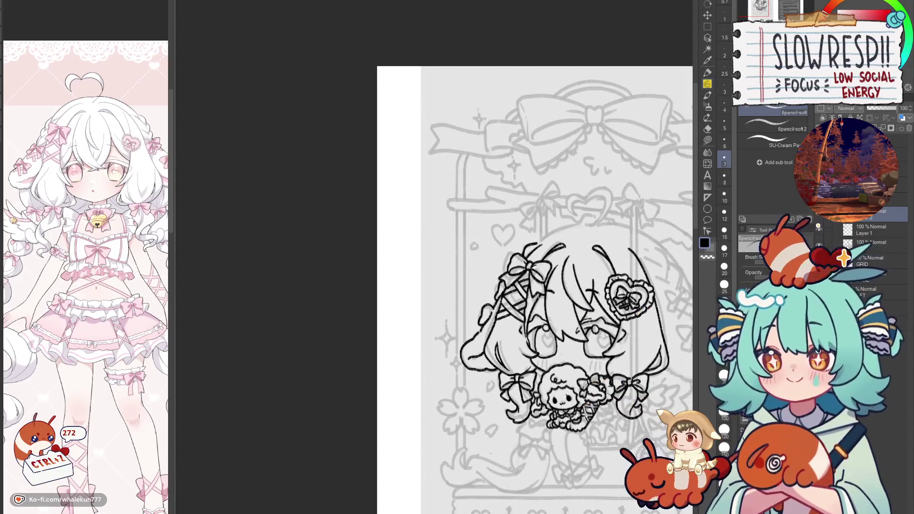
Step: With the canvas mirrored, try curved hair strands beside the heart clip, undoing misplaced strokes
{"action": "key", "text": "h"}
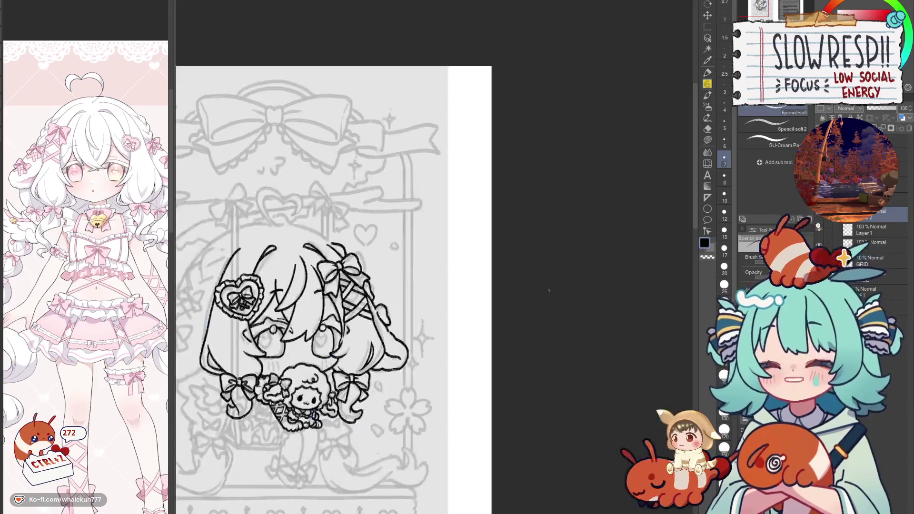
{"action": "key", "text": "h"}
{"action": "key", "text": "h"}
{"action": "left_click_drag", "start_coordinate": [390, 401], "coordinate": [521, 303]}
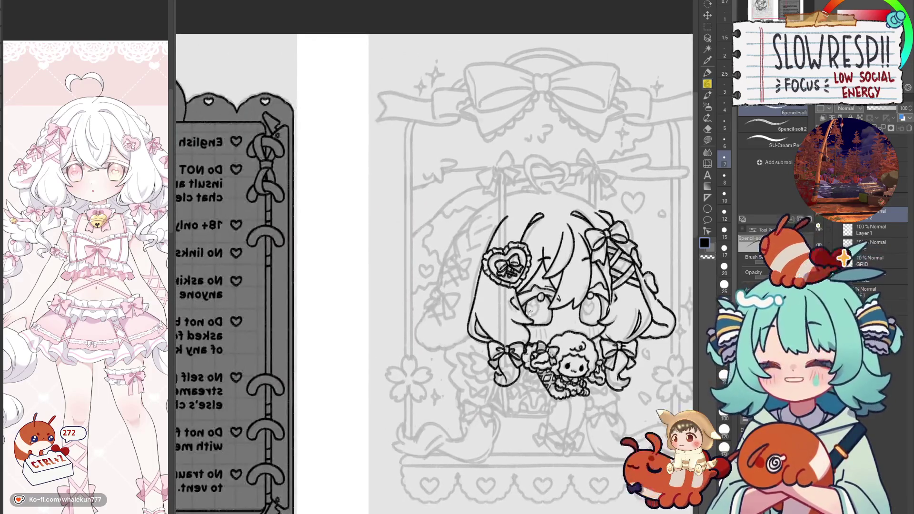
{"action": "scroll", "coordinate": [503, 267], "scroll_direction": "up", "scroll_amount": 1}
{"action": "scroll", "coordinate": [507, 262], "scroll_direction": "up", "scroll_amount": 1}
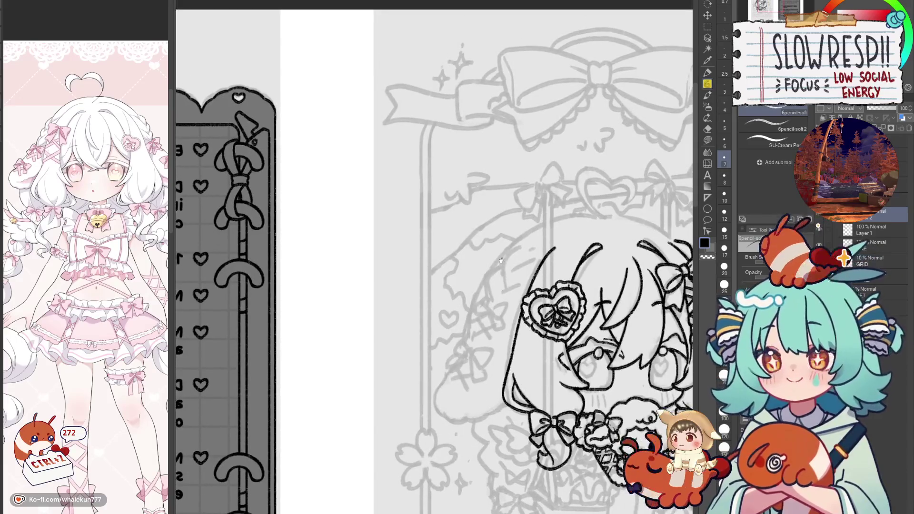
{"action": "scroll", "coordinate": [525, 248], "scroll_direction": "up", "scroll_amount": 1}
{"action": "mouse_move", "coordinate": [525, 242]}
{"action": "left_mouse_down"}
{"action": "mouse_move", "coordinate": [501, 272]}
{"action": "mouse_move", "coordinate": [509, 279]}
{"action": "mouse_move", "coordinate": [551, 256]}
{"action": "left_mouse_up"}
{"action": "key", "text": "ctrl+z"}
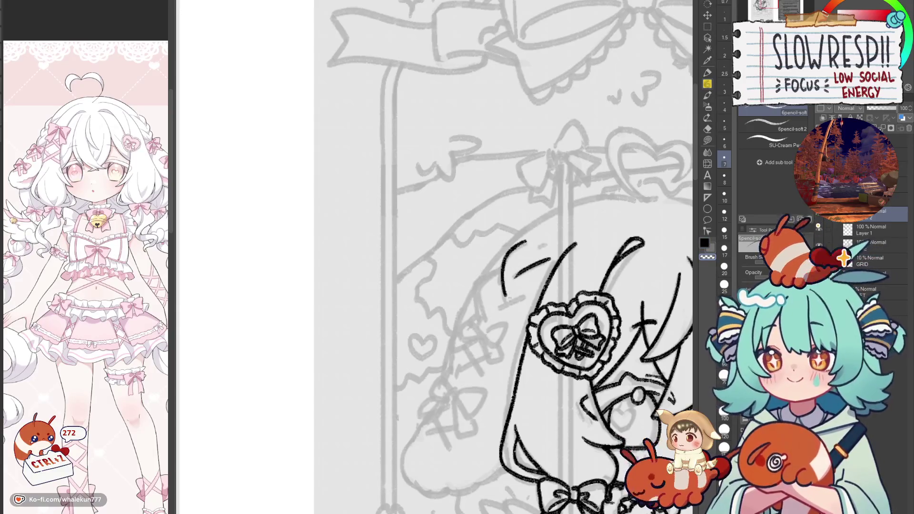
{"action": "mouse_move", "coordinate": [508, 293]}
{"action": "left_mouse_down"}
{"action": "mouse_move", "coordinate": [499, 309]}
{"action": "mouse_move", "coordinate": [532, 291]}
{"action": "left_mouse_up"}
{"action": "key", "text": "ctrl+z"}
Step: Draw a hair strand curving out from the heart, then flip the canvas back to normal
{"action": "key", "text": "c"}
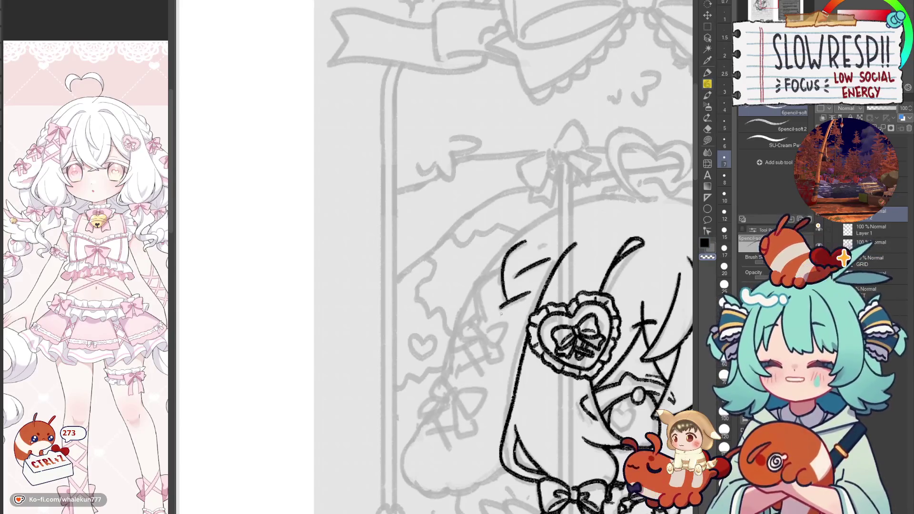
{"action": "key", "text": "ctrl+z"}
{"action": "key", "text": "c"}
{"action": "left_click_drag", "start_coordinate": [500, 270], "coordinate": [478, 287]}
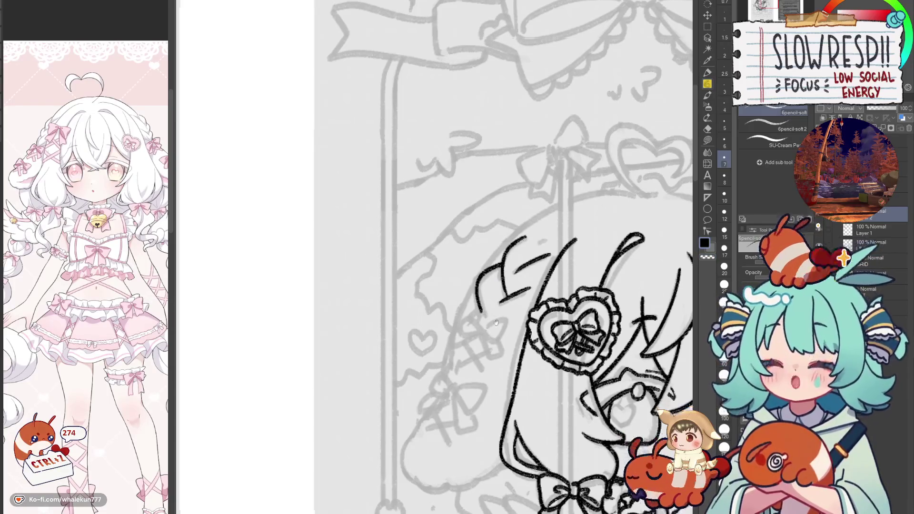
{"action": "key", "text": "h"}
{"action": "key", "text": "h"}
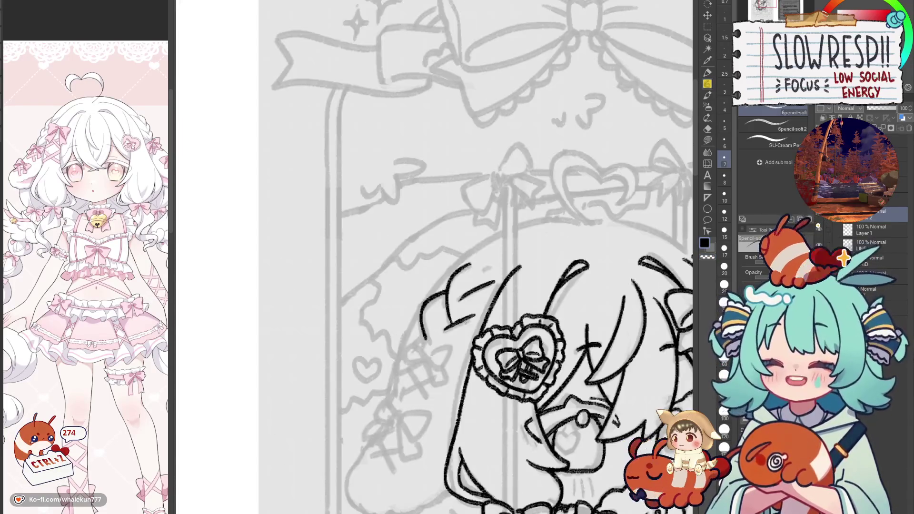
{"action": "left_click_drag", "start_coordinate": [503, 215], "coordinate": [544, 168]}
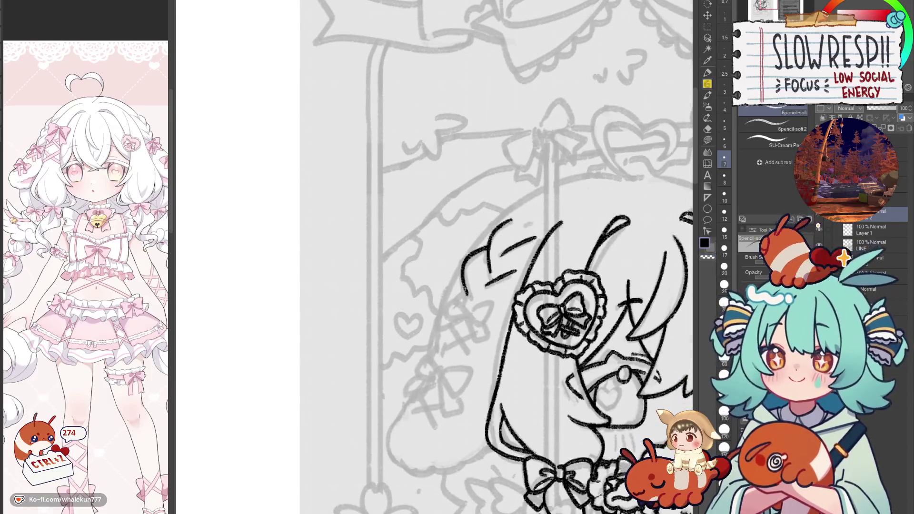
{"action": "key", "text": "ctrl+z"}
{"action": "key", "text": "h"}
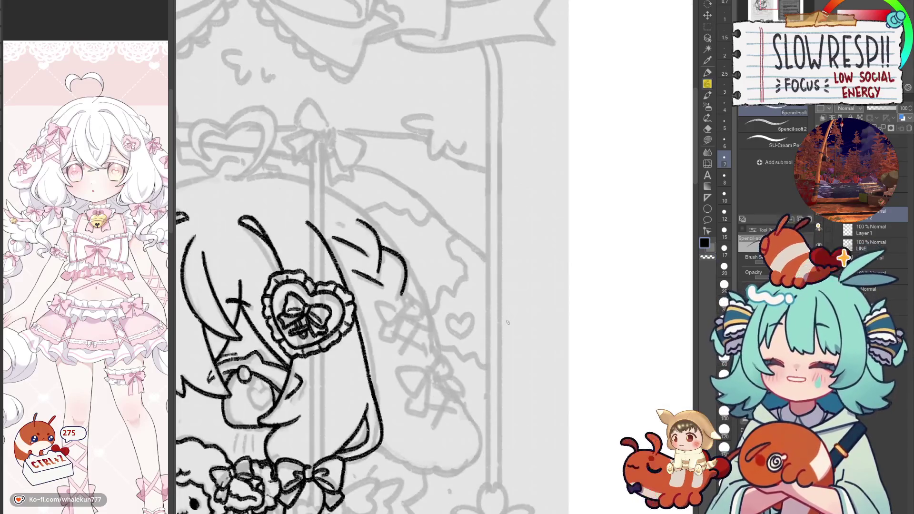
{"action": "key", "text": "h"}
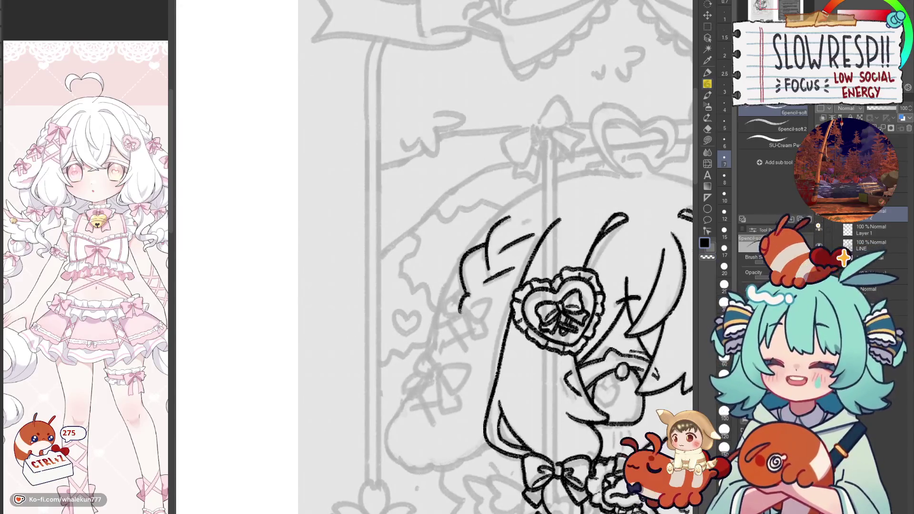
Step: Replace the droplet at the hair curl's end with a small loop
{"action": "scroll", "coordinate": [469, 294], "scroll_direction": "down", "scroll_amount": 2}
{"action": "scroll", "coordinate": [471, 288], "scroll_direction": "down", "scroll_amount": 2}
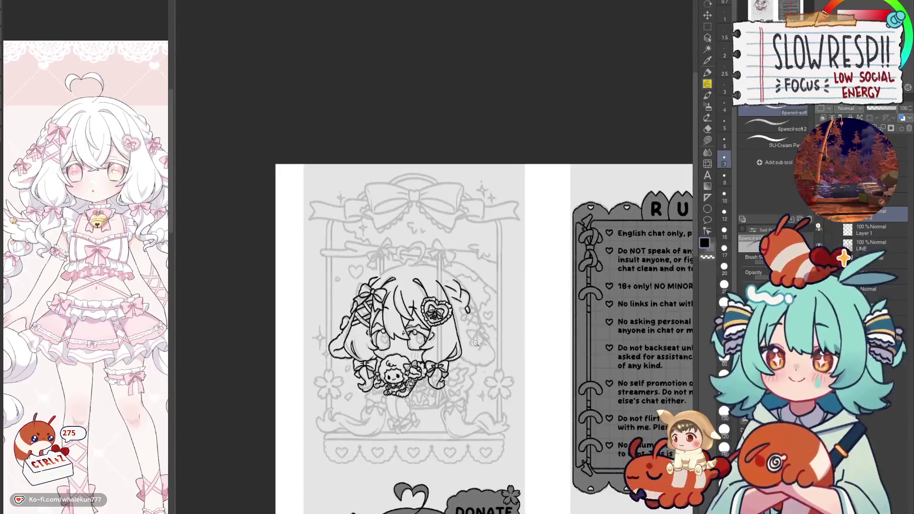
{"action": "scroll", "coordinate": [472, 290], "scroll_direction": "up", "scroll_amount": 2}
{"action": "scroll", "coordinate": [530, 309], "scroll_direction": "up", "scroll_amount": 1}
{"action": "scroll", "coordinate": [530, 307], "scroll_direction": "up", "scroll_amount": 1}
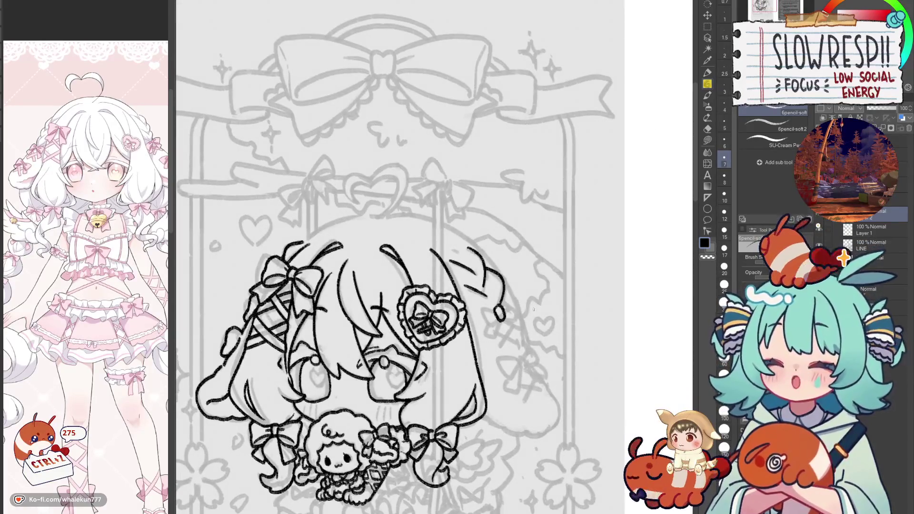
{"action": "scroll", "coordinate": [523, 307], "scroll_direction": "up", "scroll_amount": 2}
{"action": "key", "text": "ctrl+z"}
{"action": "mouse_move", "coordinate": [486, 306]}
{"action": "left_mouse_down"}
{"action": "mouse_move", "coordinate": [495, 327]}
{"action": "mouse_move", "coordinate": [497, 307]}
{"action": "mouse_move", "coordinate": [452, 305]}
{"action": "mouse_move", "coordinate": [447, 328]}
{"action": "mouse_move", "coordinate": [458, 347]}
{"action": "mouse_move", "coordinate": [483, 335]}
{"action": "mouse_move", "coordinate": [462, 341]}
{"action": "mouse_move", "coordinate": [505, 291]}
{"action": "mouse_move", "coordinate": [526, 295]}
{"action": "mouse_move", "coordinate": [533, 328]}
{"action": "mouse_move", "coordinate": [498, 331]}
{"action": "mouse_move", "coordinate": [447, 310]}
{"action": "mouse_move", "coordinate": [449, 335]}
{"action": "mouse_move", "coordinate": [468, 351]}
{"action": "mouse_move", "coordinate": [516, 291]}
{"action": "mouse_move", "coordinate": [531, 312]}
{"action": "mouse_move", "coordinate": [502, 299]}
{"action": "mouse_move", "coordinate": [528, 289]}
{"action": "mouse_move", "coordinate": [533, 328]}
{"action": "mouse_move", "coordinate": [497, 317]}
{"action": "mouse_move", "coordinate": [524, 290]}
{"action": "mouse_move", "coordinate": [533, 329]}
{"action": "mouse_move", "coordinate": [495, 321]}
{"action": "mouse_move", "coordinate": [525, 317]}
{"action": "mouse_move", "coordinate": [511, 291]}
{"action": "mouse_move", "coordinate": [531, 309]}
{"action": "mouse_move", "coordinate": [529, 333]}
{"action": "mouse_move", "coordinate": [495, 322]}
{"action": "mouse_move", "coordinate": [567, 337]}
{"action": "left_mouse_up"}
Step: Undo the extended bow tail, check it mirrored, and try a stroke below-left of the bow
{"action": "key", "text": "ctrl+z"}
{"action": "key", "text": "ctrl+z"}
{"action": "key", "text": "ctrl+z"}
{"action": "key", "text": "ctrl+z"}
{"action": "key", "text": "ctrl+z"}
{"action": "key", "text": "ctrl+z"}
{"action": "key", "text": "ctrl+z"}
{"action": "key", "text": "h"}
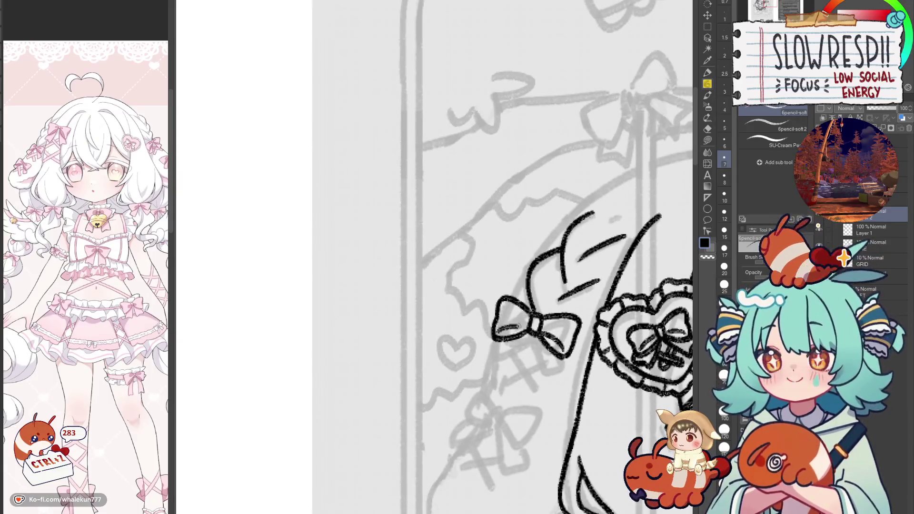
{"action": "key", "text": "h"}
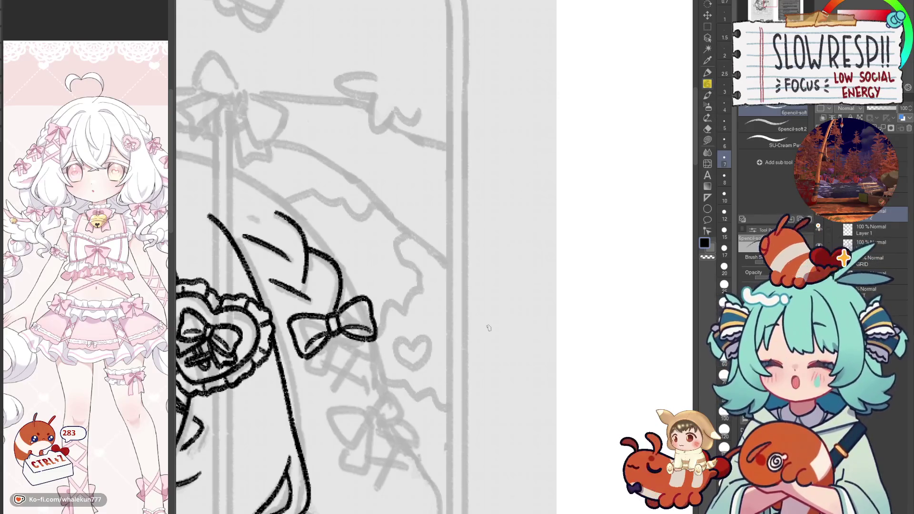
{"action": "left_click_drag", "start_coordinate": [433, 365], "coordinate": [478, 358]}
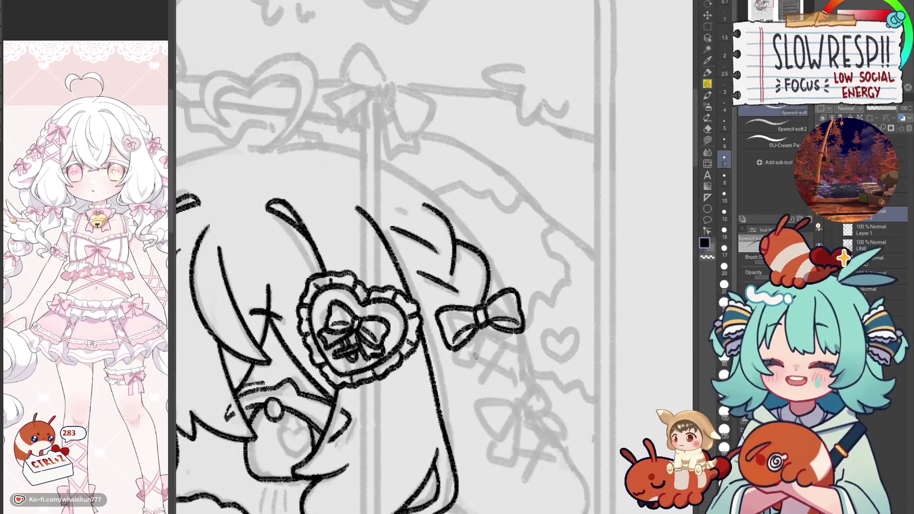
{"action": "mouse_move", "coordinate": [453, 348]}
{"action": "left_mouse_down"}
{"action": "mouse_move", "coordinate": [447, 364]}
{"action": "mouse_move", "coordinate": [468, 370]}
{"action": "mouse_move", "coordinate": [448, 366]}
{"action": "left_mouse_up"}
{"action": "key", "text": "ctrl+z"}
{"action": "key", "text": "ctrl+z"}
Step: Add a short stroke left of the small bow, check it mirrored, and zoom out
{"action": "mouse_move", "coordinate": [283, 371]}
{"action": "left_mouse_down"}
{"action": "mouse_move", "coordinate": [581, 370]}
{"action": "mouse_move", "coordinate": [601, 354]}
{"action": "mouse_move", "coordinate": [588, 347]}
{"action": "left_mouse_up"}
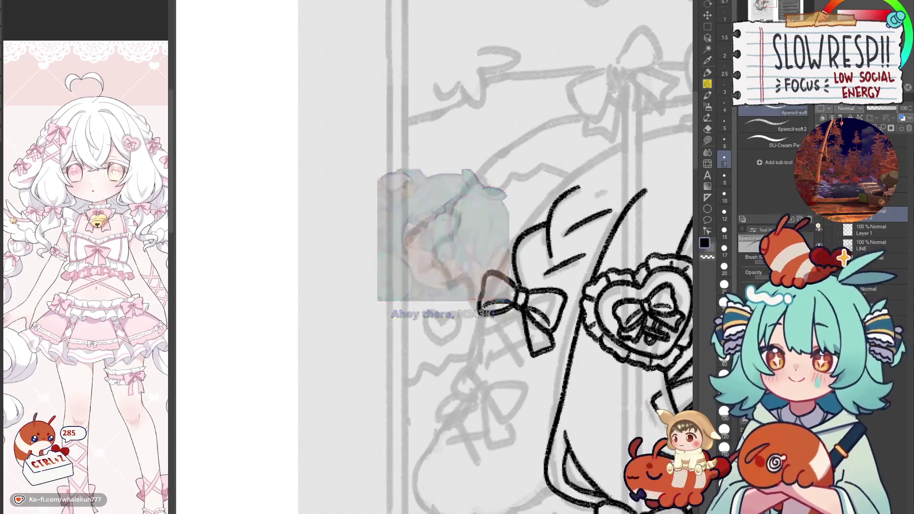
{"action": "mouse_move", "coordinate": [469, 313]}
{"action": "left_mouse_down"}
{"action": "mouse_move", "coordinate": [477, 337]}
{"action": "mouse_move", "coordinate": [516, 307]}
{"action": "left_mouse_up"}
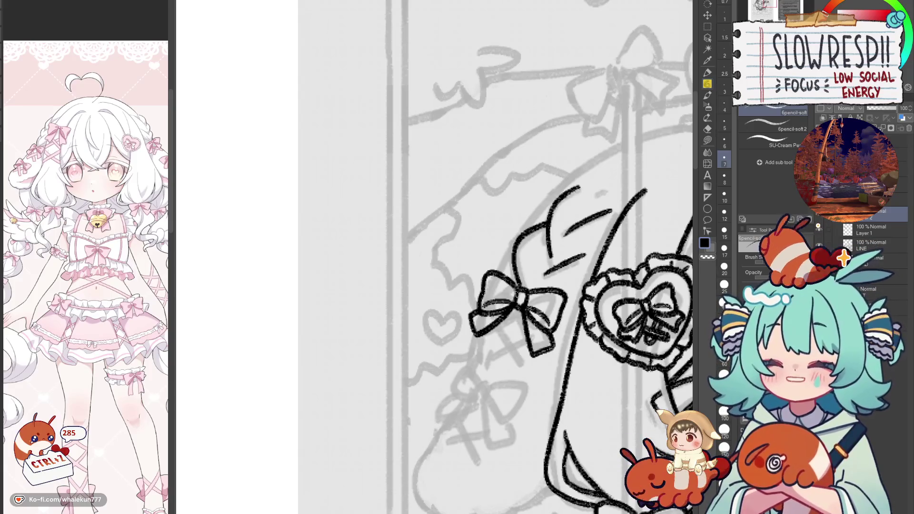
{"action": "key", "text": "h"}
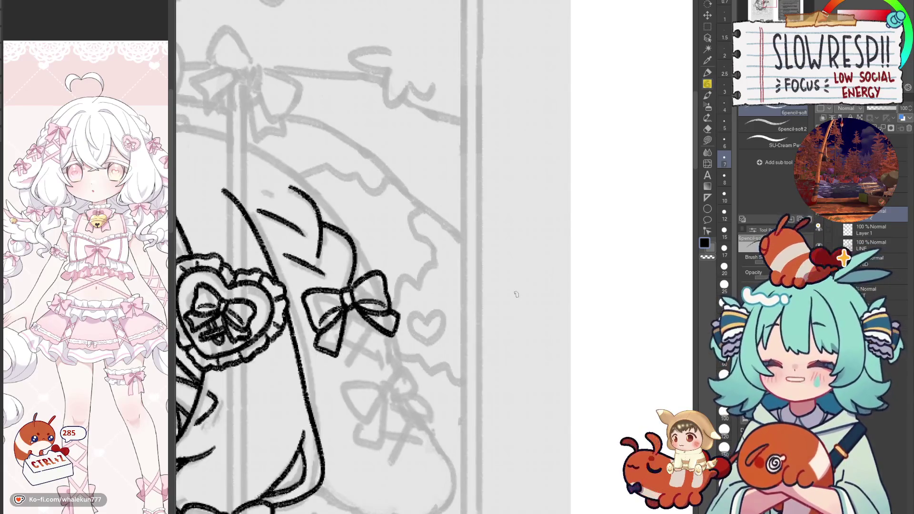
{"action": "key", "text": "h"}
{"action": "scroll", "coordinate": [516, 295], "scroll_direction": "down", "scroll_amount": 5}
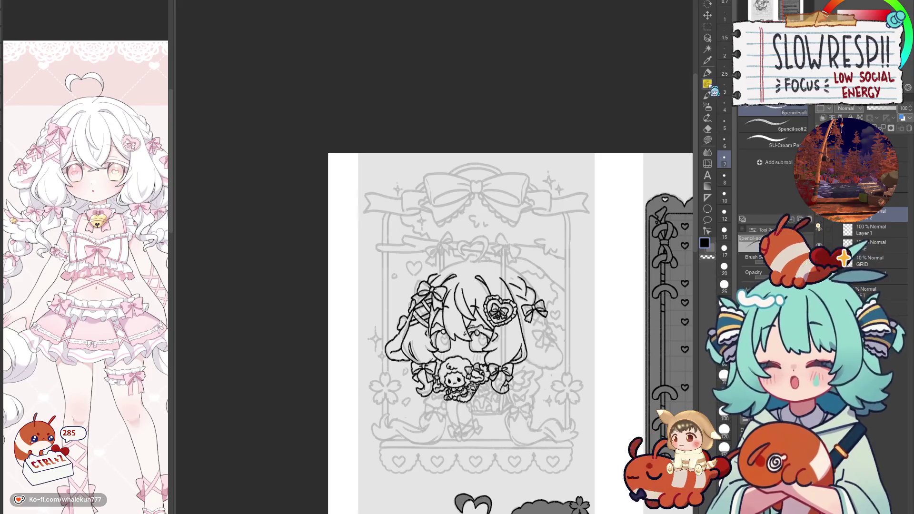
Step: With the view mirrored, ink the long curved hair outline running down-left, redrawing it once
{"action": "scroll", "coordinate": [509, 295], "scroll_direction": "down", "scroll_amount": 3}
{"action": "key", "text": "h"}
{"action": "key", "text": "h"}
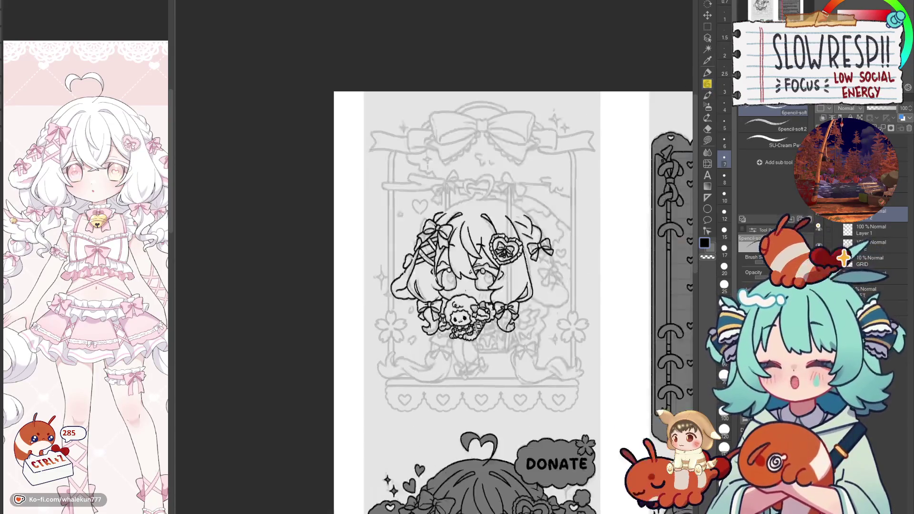
{"action": "key", "text": "h"}
{"action": "scroll", "coordinate": [433, 286], "scroll_direction": "up", "scroll_amount": 3}
{"action": "scroll", "coordinate": [597, 177], "scroll_direction": "up", "scroll_amount": 3}
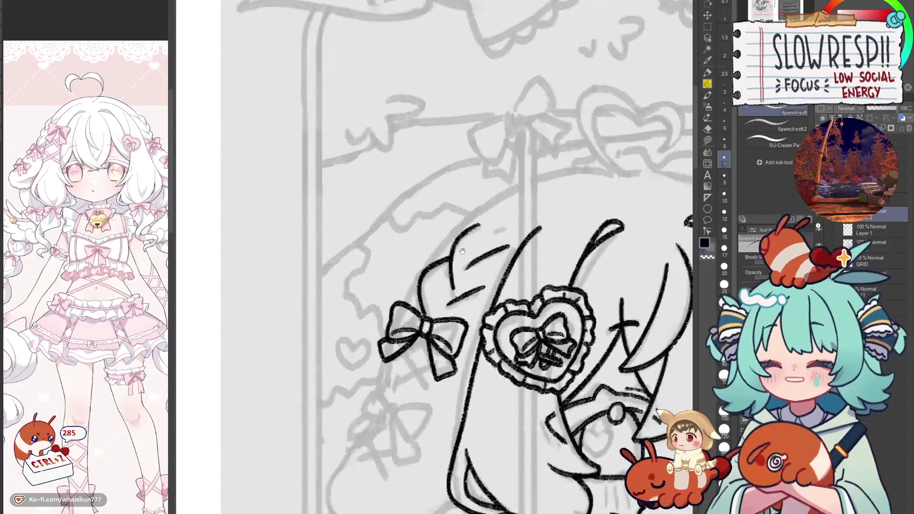
{"action": "left_click_drag", "start_coordinate": [601, 175], "coordinate": [444, 305]}
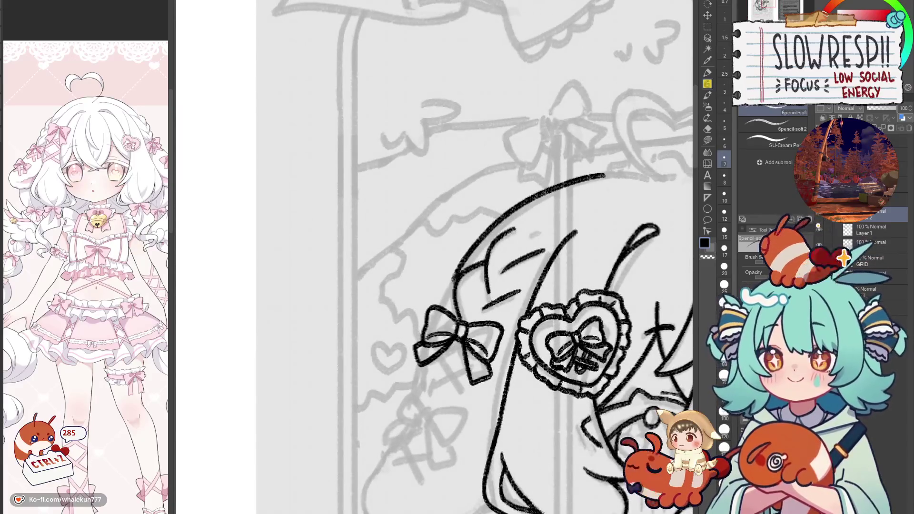
{"action": "key", "text": "ctrl+z"}
{"action": "left_click_drag", "start_coordinate": [609, 174], "coordinate": [444, 309]}
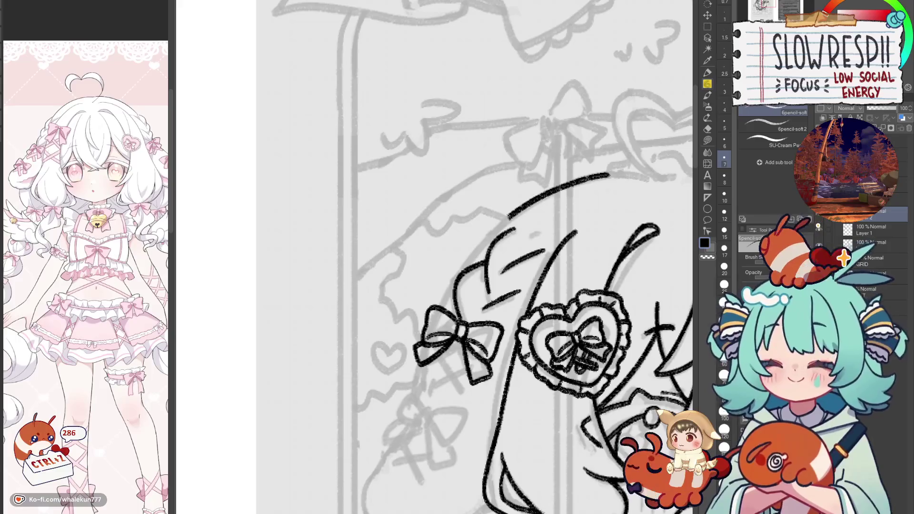
{"action": "scroll", "coordinate": [491, 280], "scroll_direction": "down", "scroll_amount": 2}
{"action": "scroll", "coordinate": [492, 281], "scroll_direction": "down", "scroll_amount": 2}
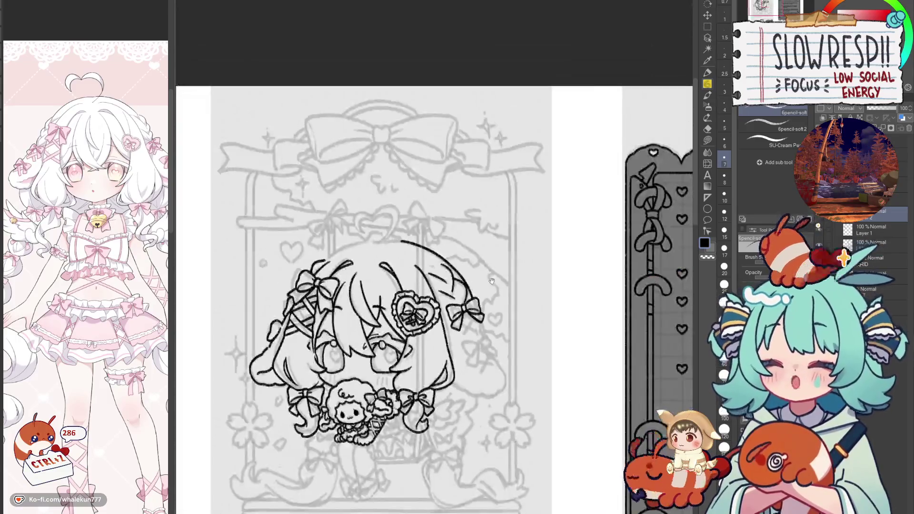
Step: Draw the long curve along the top of the head, redrawing it twice right to left
{"action": "key", "text": "h"}
{"action": "scroll", "coordinate": [614, 220], "scroll_direction": "up", "scroll_amount": 3}
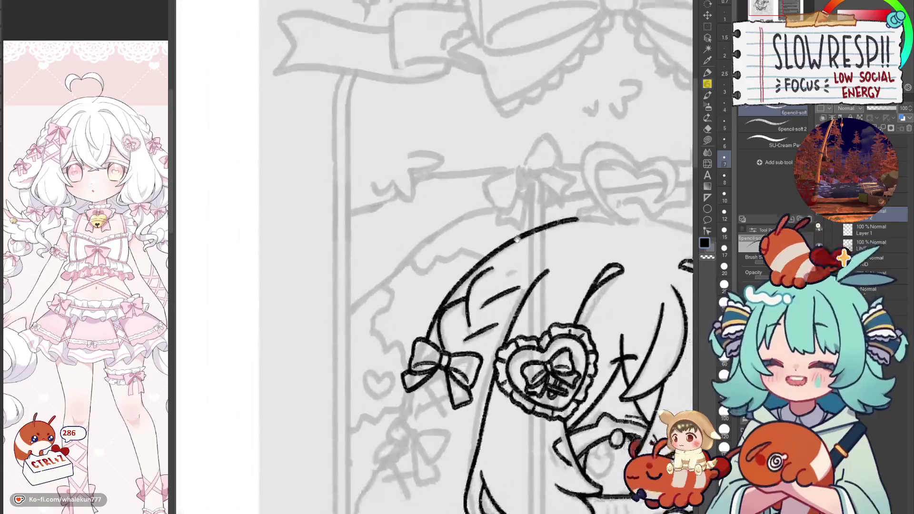
{"action": "scroll", "coordinate": [614, 220], "scroll_direction": "up", "scroll_amount": 1}
{"action": "left_click_drag", "start_coordinate": [615, 220], "coordinate": [464, 296]}
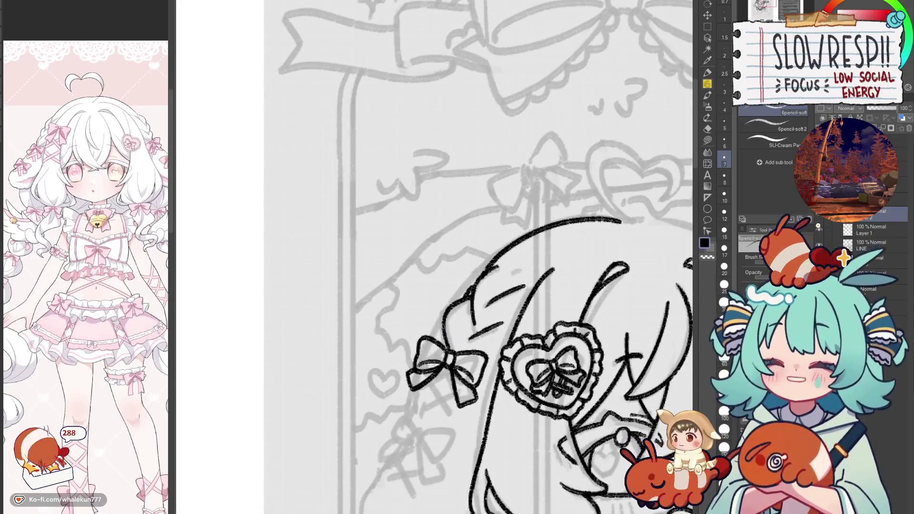
{"action": "scroll", "coordinate": [495, 303], "scroll_direction": "down", "scroll_amount": 5}
{"action": "key", "text": "h"}
{"action": "scroll", "coordinate": [538, 250], "scroll_direction": "up", "scroll_amount": 3}
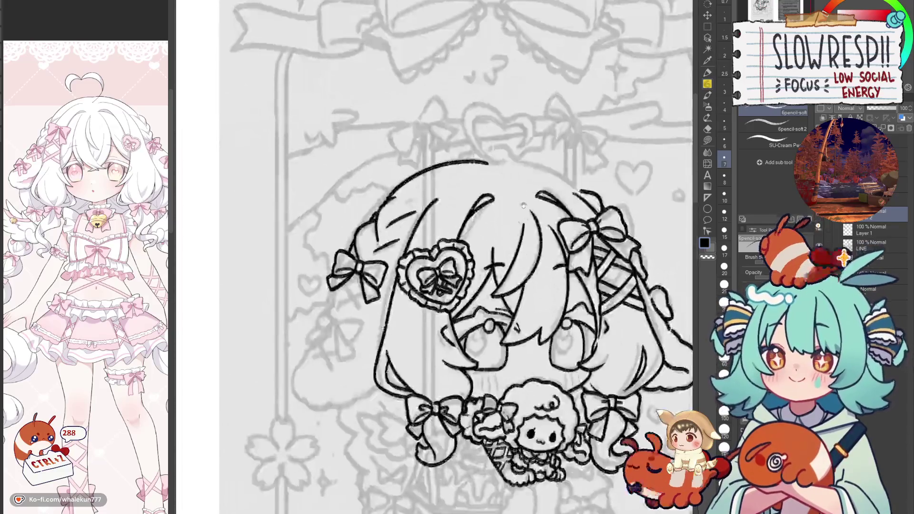
{"action": "scroll", "coordinate": [580, 144], "scroll_direction": "up", "scroll_amount": 1}
{"action": "key", "text": "ctrl+z"}
{"action": "left_click_drag", "start_coordinate": [620, 152], "coordinate": [490, 213]}
{"action": "key", "text": "ctrl+z"}
{"action": "mouse_move", "coordinate": [617, 153]}
{"action": "left_mouse_down"}
{"action": "mouse_move", "coordinate": [571, 155]}
{"action": "mouse_move", "coordinate": [498, 214]}
{"action": "left_mouse_up"}
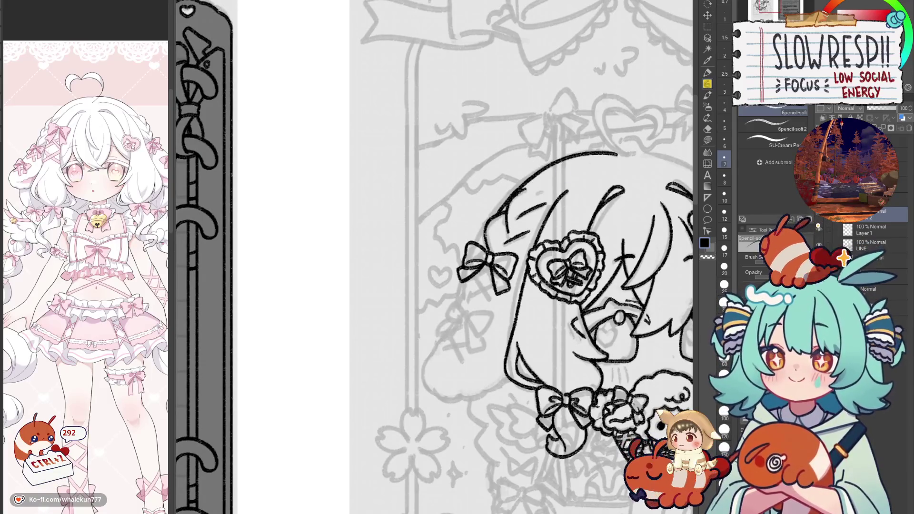
Step: Flip the view back and forth to compare, undoing the extended stroke at the head top
{"action": "scroll", "coordinate": [481, 299], "scroll_direction": "down", "scroll_amount": 3}
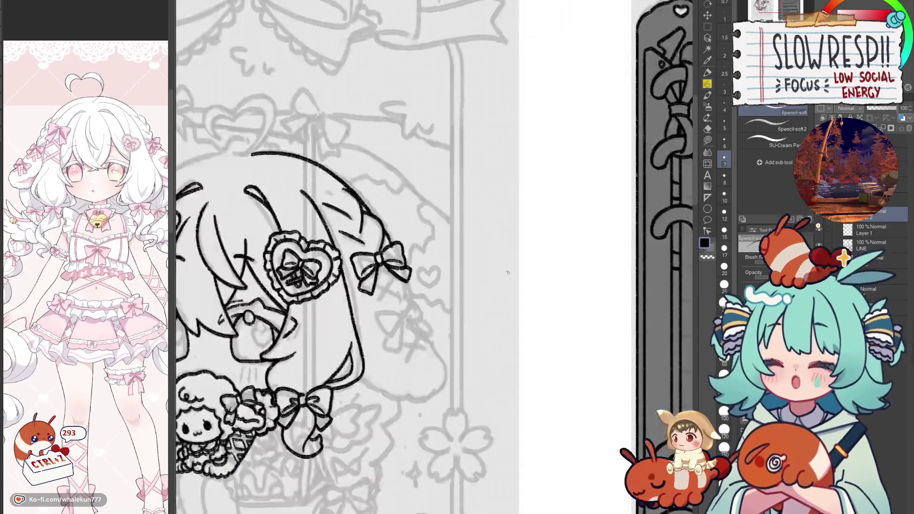
{"action": "key", "text": "h"}
{"action": "scroll", "coordinate": [481, 299], "scroll_direction": "down", "scroll_amount": 1}
{"action": "key", "text": "h"}
{"action": "key", "text": "h"}
{"action": "key", "text": "h"}
{"action": "key", "text": "h"}
{"action": "key", "text": "ctrl+z"}
{"action": "key", "text": "h"}
{"action": "key", "text": "ctrl+z"}
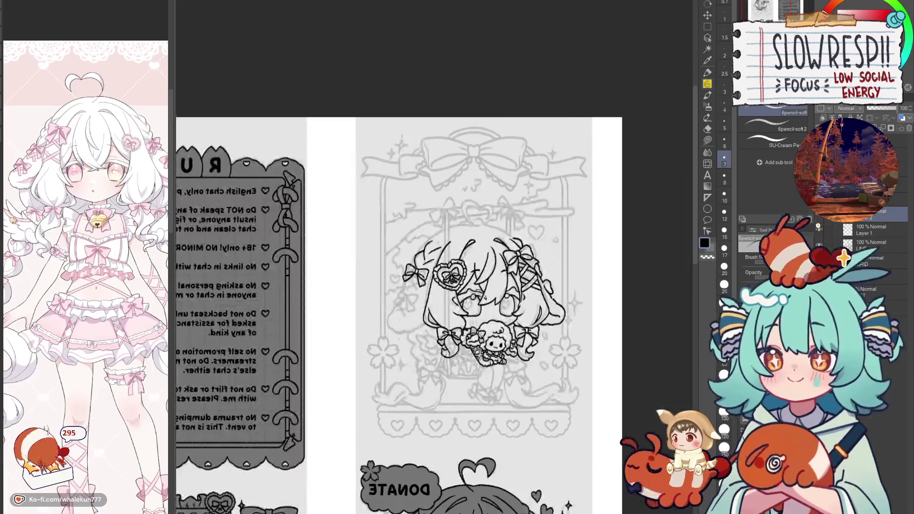
{"action": "scroll", "coordinate": [469, 248], "scroll_direction": "up", "scroll_amount": 2}
{"action": "key", "text": "h"}
{"action": "mouse_move", "coordinate": [470, 248]}
{"action": "left_mouse_down"}
{"action": "mouse_move", "coordinate": [521, 214]}
{"action": "mouse_move", "coordinate": [592, 186]}
{"action": "left_mouse_up"}
{"action": "key", "text": "ctrl+z"}
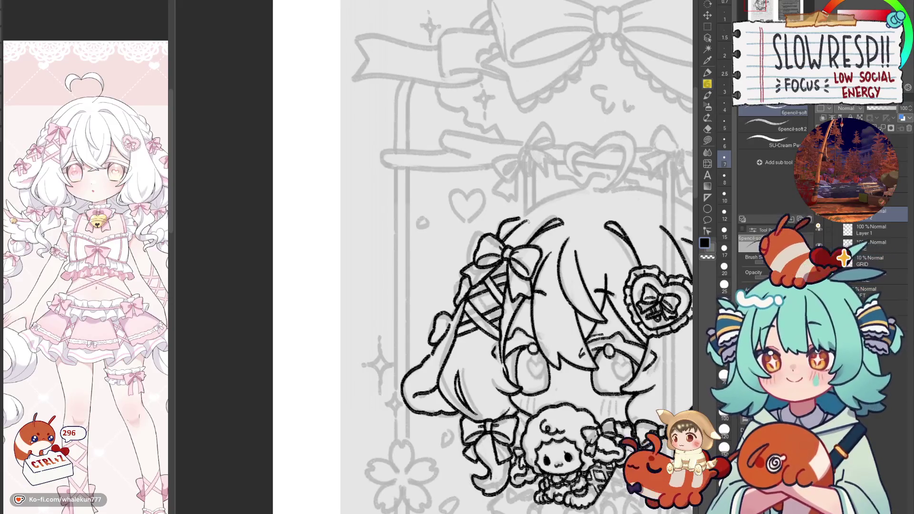
Step: Try a short line along the top of the head, undo it, and compare mirrored views
{"action": "mouse_move", "coordinate": [527, 220]}
{"action": "left_mouse_down"}
{"action": "mouse_move", "coordinate": [480, 264]}
{"action": "mouse_move", "coordinate": [503, 237]}
{"action": "mouse_move", "coordinate": [549, 229]}
{"action": "left_mouse_up"}
{"action": "key", "text": "ctrl+z"}
{"action": "key", "text": "h"}
{"action": "key", "text": "h"}
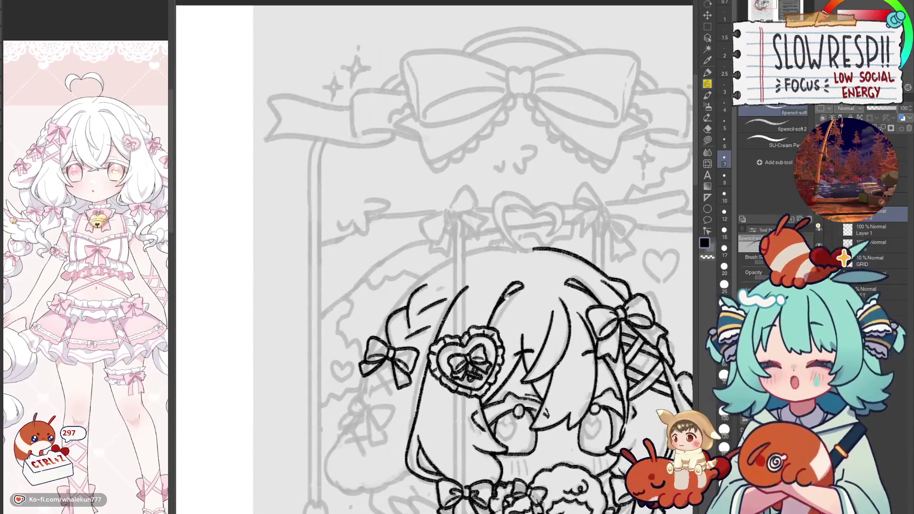
{"action": "key", "text": "h"}
{"action": "key", "text": "h"}
{"action": "key", "text": "h"}
{"action": "key", "text": "h"}
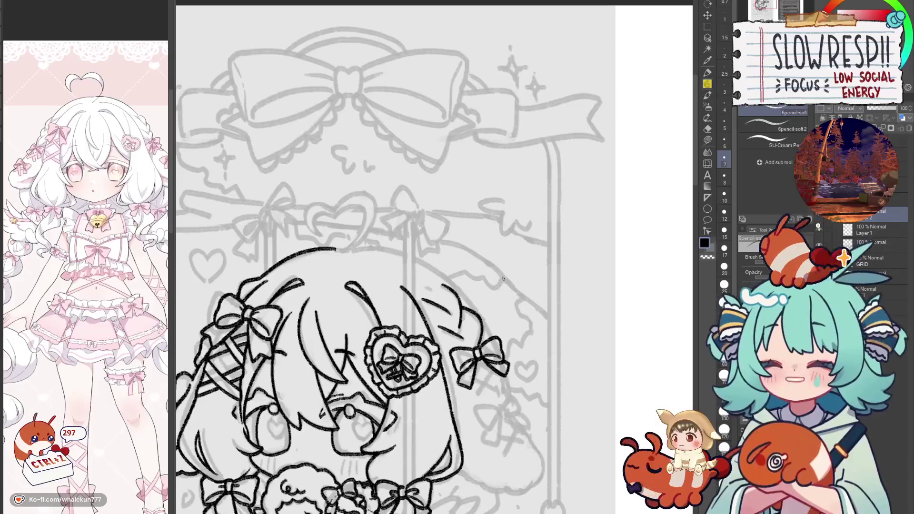
{"action": "key", "text": "h"}
{"action": "key", "text": "h"}
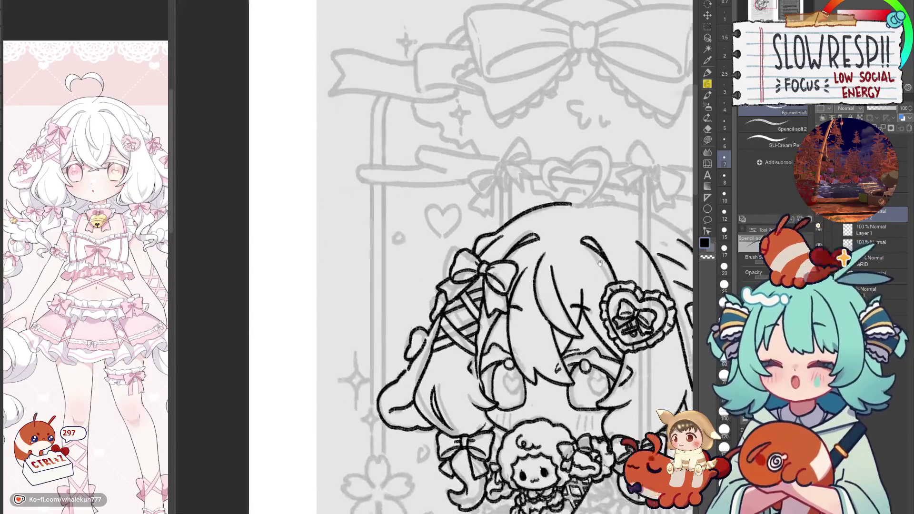
Step: Redraw the arc above the hair several times until it sits right
{"action": "key", "text": "ctrl+z"}
{"action": "left_click_drag", "start_coordinate": [504, 229], "coordinate": [583, 208]}
{"action": "key", "text": "ctrl+z"}
{"action": "left_click_drag", "start_coordinate": [495, 233], "coordinate": [583, 208]}
{"action": "key", "text": "ctrl+z"}
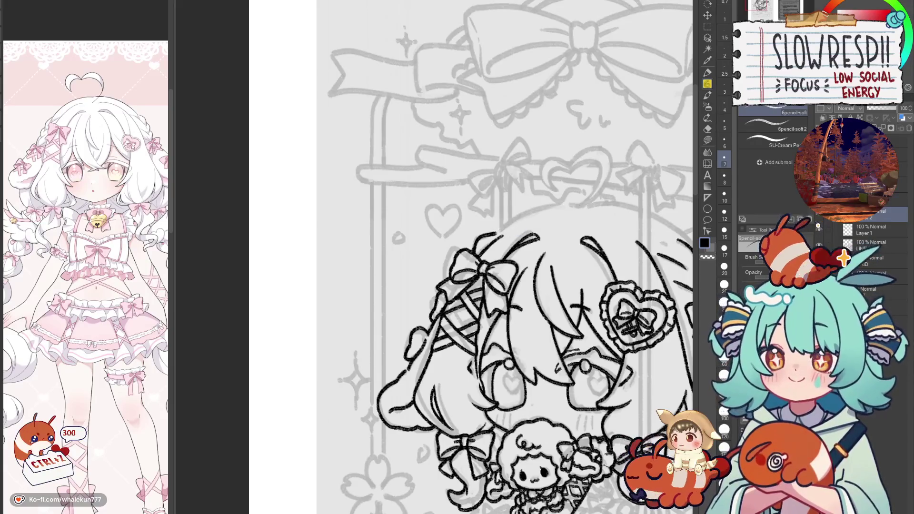
{"action": "left_click_drag", "start_coordinate": [497, 233], "coordinate": [583, 205]}
{"action": "key", "text": "ctrl+z"}
{"action": "left_click_drag", "start_coordinate": [493, 235], "coordinate": [583, 206]}
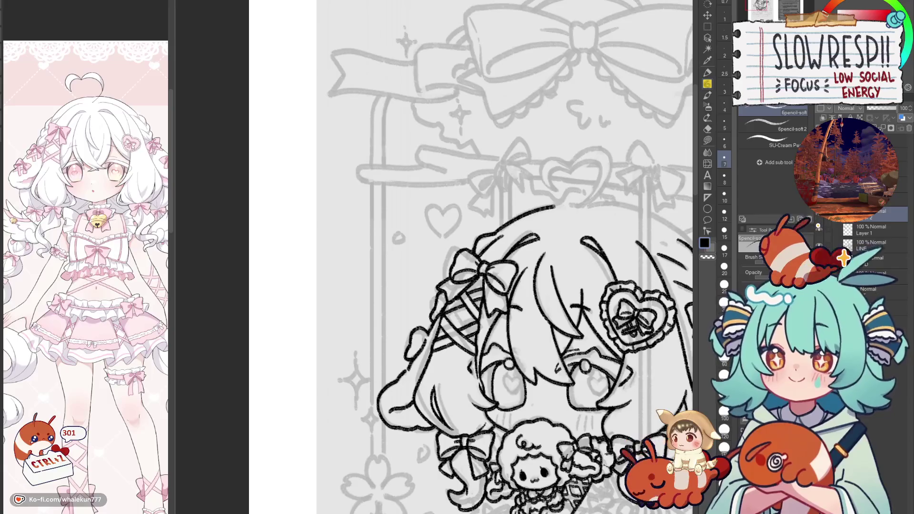
{"action": "key", "text": "h"}
{"action": "key", "text": "h"}
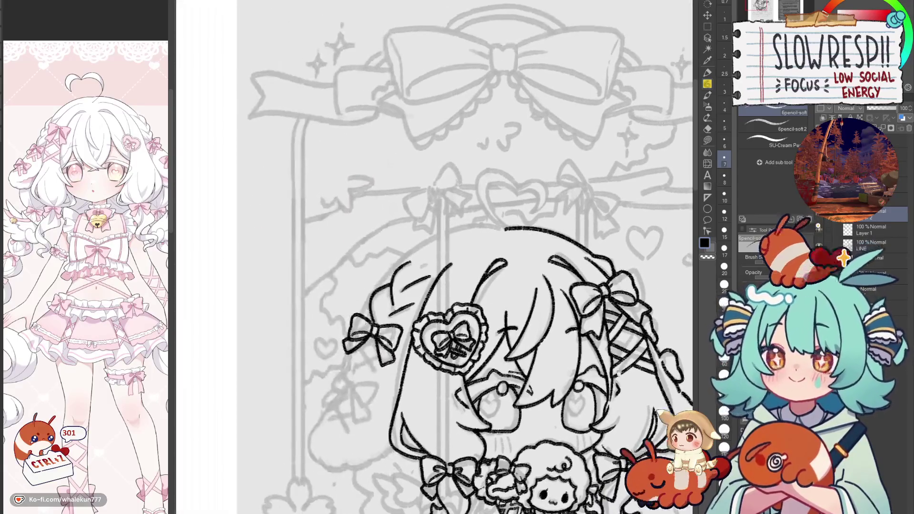
Step: Remove stray strokes near the side bow and ink the hair outline down toward it
{"action": "left_click_drag", "start_coordinate": [578, 210], "coordinate": [618, 223]}
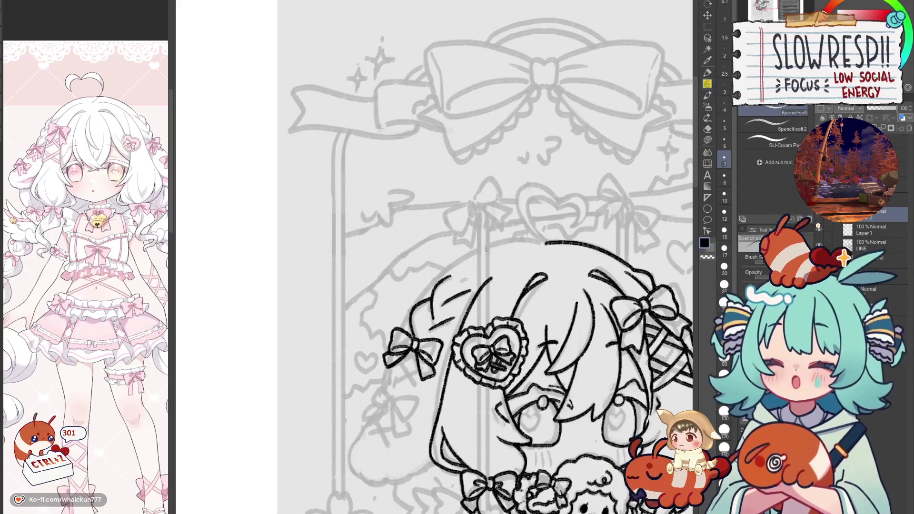
{"action": "left_click_drag", "start_coordinate": [423, 303], "coordinate": [466, 284]}
{"action": "key", "text": "ctrl+z"}
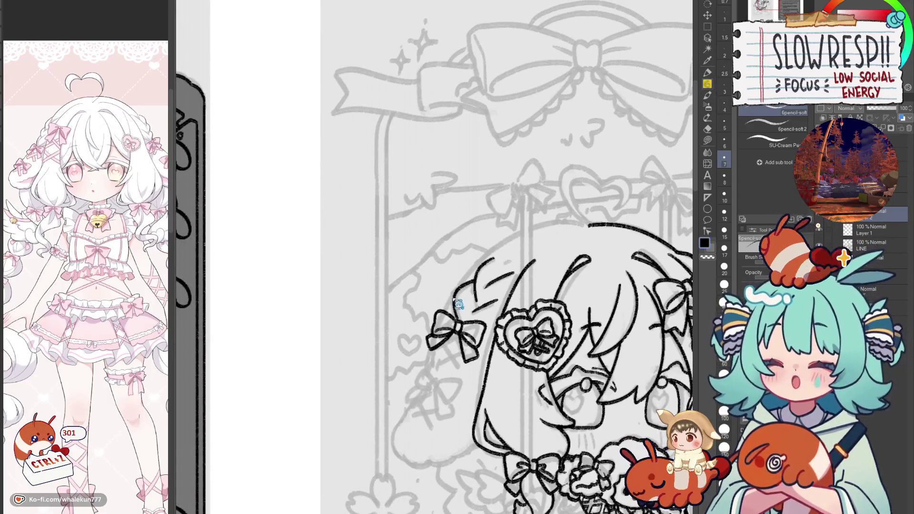
{"action": "key", "text": "ctrl+z"}
{"action": "key", "text": "ctrl+z"}
{"action": "key", "text": "ctrl+z"}
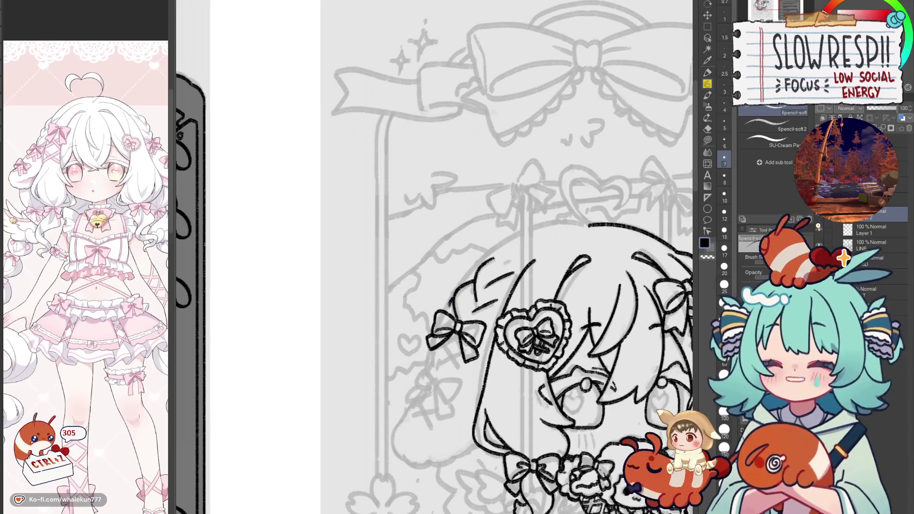
{"action": "key", "text": "ctrl+z"}
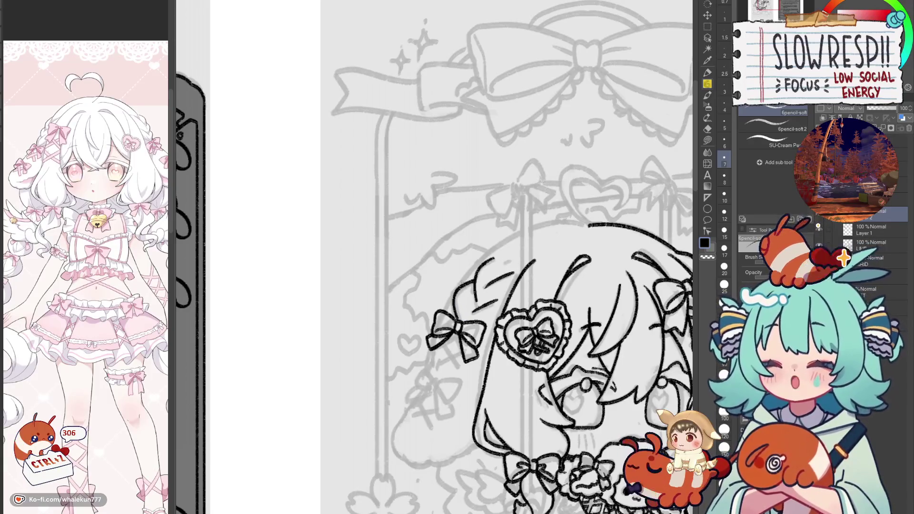
{"action": "left_click_drag", "start_coordinate": [499, 243], "coordinate": [448, 312]}
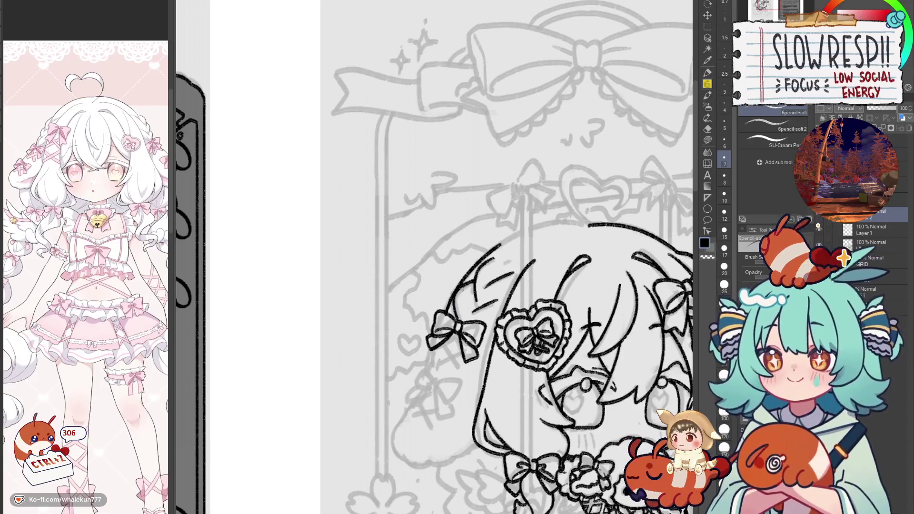
{"action": "key", "text": "h"}
{"action": "key", "text": "h"}
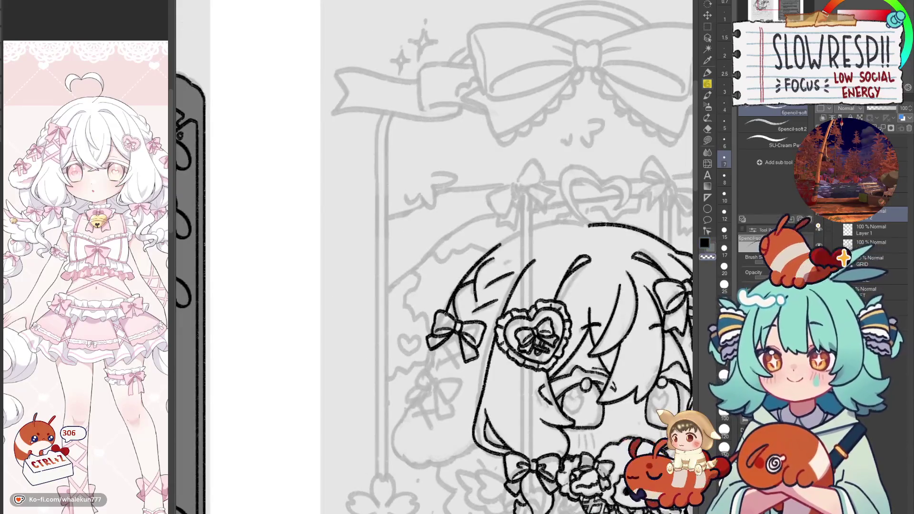
{"action": "left_click_drag", "start_coordinate": [476, 285], "coordinate": [487, 264]}
{"action": "left_click_drag", "start_coordinate": [517, 324], "coordinate": [340, 349]}
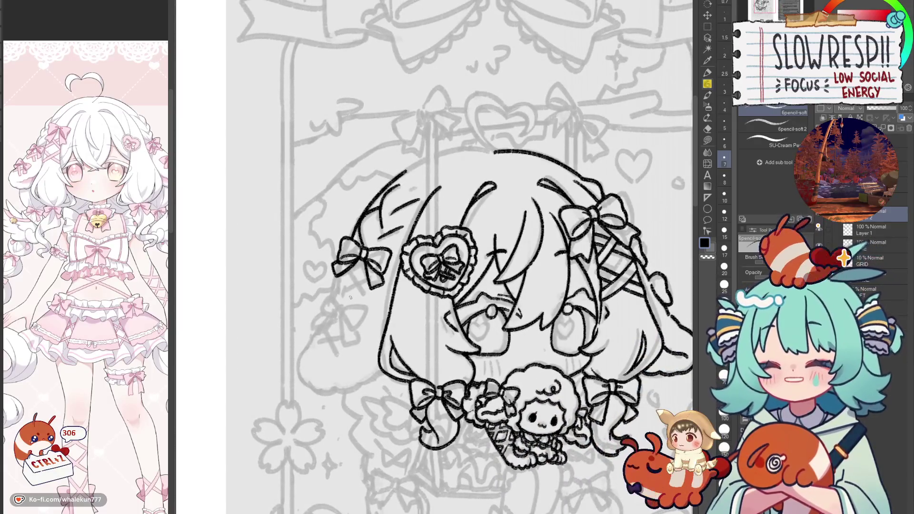
Step: Draw a second bow under the first, undoing stray strokes and redrawing the left bow's loop
{"action": "key", "text": "ctrl+z"}
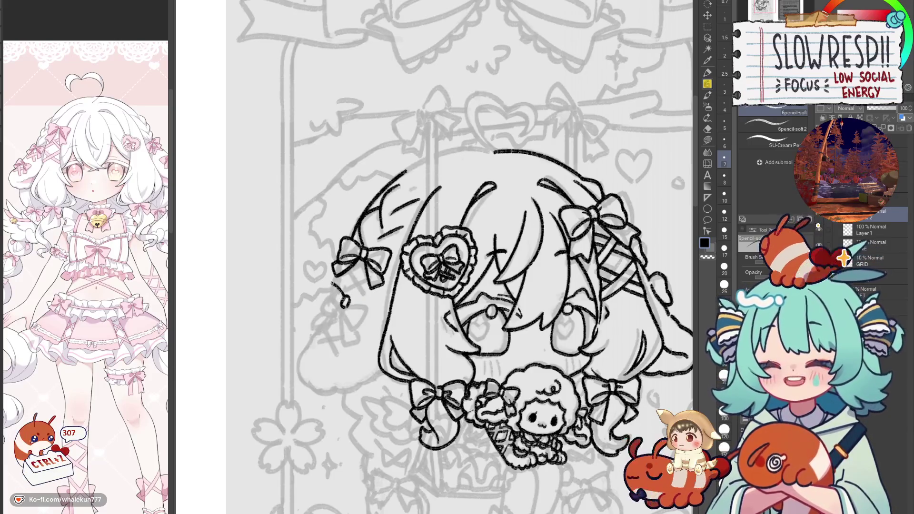
{"action": "mouse_move", "coordinate": [340, 301]}
{"action": "left_mouse_down"}
{"action": "mouse_move", "coordinate": [319, 309]}
{"action": "mouse_move", "coordinate": [364, 312]}
{"action": "mouse_move", "coordinate": [374, 299]}
{"action": "mouse_move", "coordinate": [350, 313]}
{"action": "left_mouse_up"}
{"action": "key", "text": "ctrl+z"}
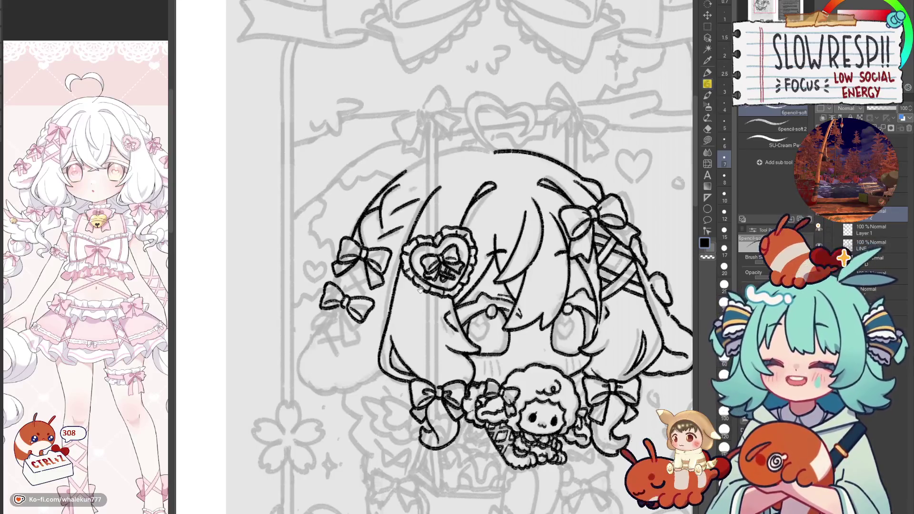
{"action": "left_click_drag", "start_coordinate": [333, 308], "coordinate": [416, 293]}
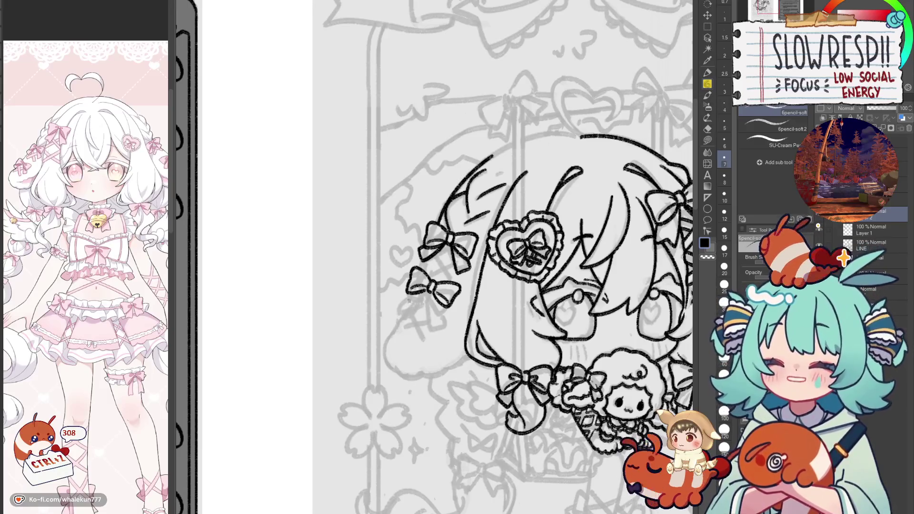
{"action": "key", "text": "ctrl+z"}
{"action": "mouse_move", "coordinate": [401, 288]}
{"action": "left_mouse_down"}
{"action": "mouse_move", "coordinate": [410, 308]}
{"action": "mouse_move", "coordinate": [428, 285]}
{"action": "mouse_move", "coordinate": [437, 319]}
{"action": "mouse_move", "coordinate": [455, 307]}
{"action": "mouse_move", "coordinate": [397, 300]}
{"action": "mouse_move", "coordinate": [368, 274]}
{"action": "mouse_move", "coordinate": [343, 318]}
{"action": "mouse_move", "coordinate": [394, 328]}
{"action": "mouse_move", "coordinate": [420, 318]}
{"action": "mouse_move", "coordinate": [334, 350]}
{"action": "left_mouse_up"}
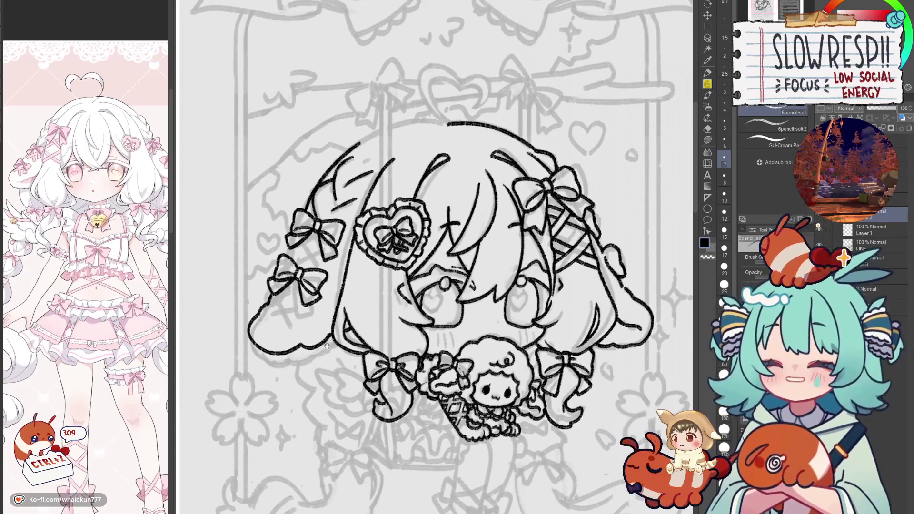
Step: Mirror the canvas and zoom in on the hair below the left bows to check it
{"action": "key", "text": "h"}
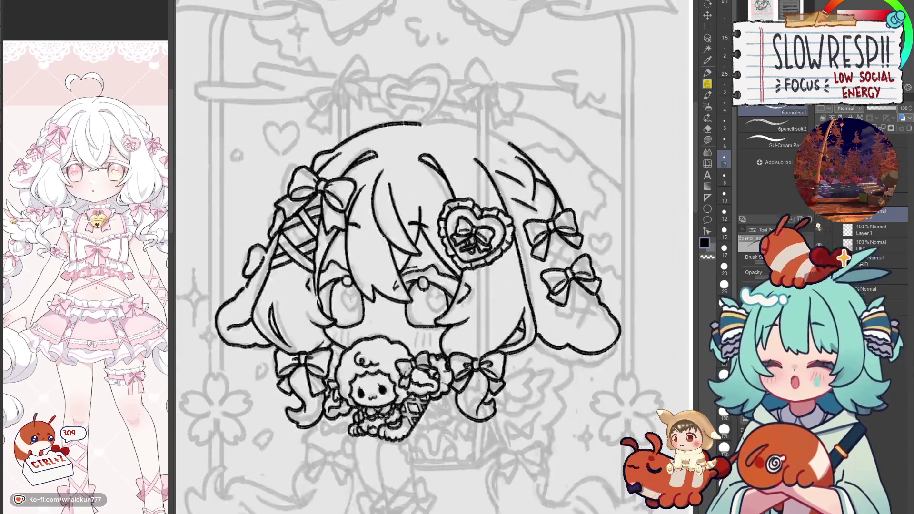
{"action": "scroll", "coordinate": [536, 293], "scroll_direction": "down", "scroll_amount": 3}
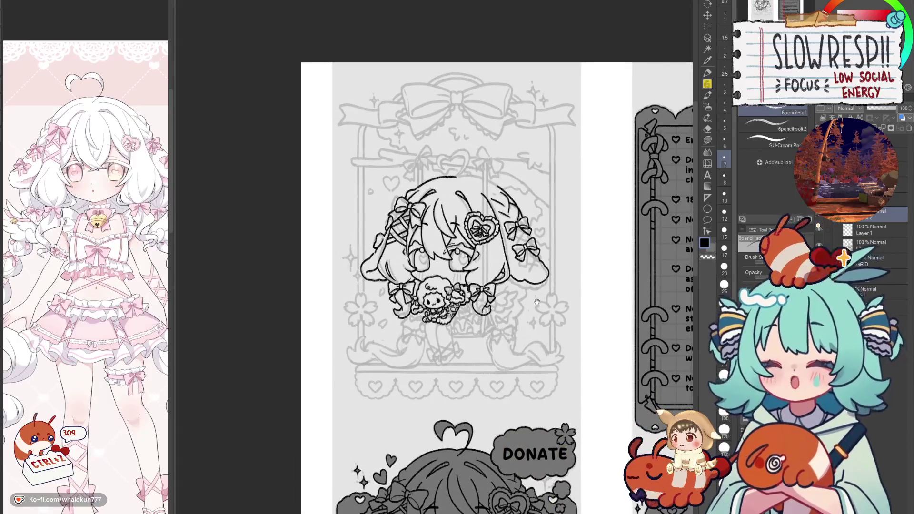
{"action": "key", "text": "h"}
{"action": "key", "text": "h"}
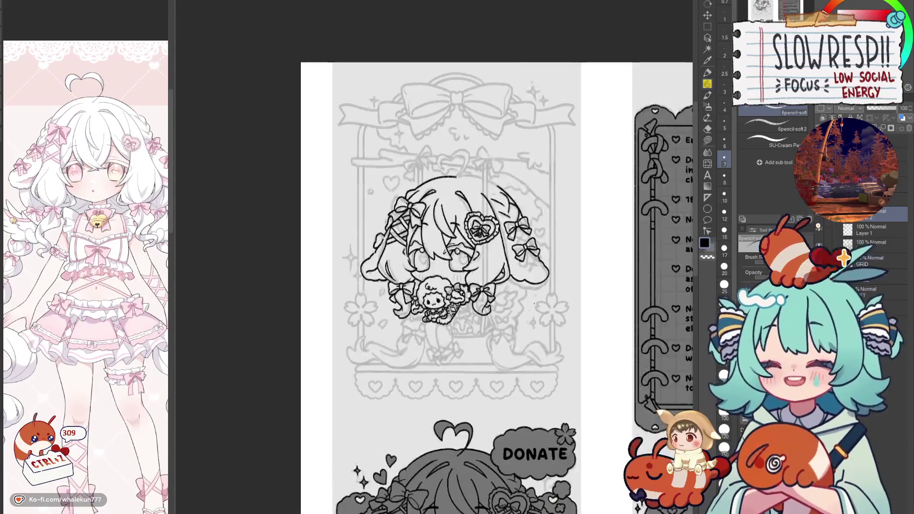
{"action": "scroll", "coordinate": [552, 319], "scroll_direction": "down", "scroll_amount": 2}
{"action": "scroll", "coordinate": [548, 309], "scroll_direction": "down", "scroll_amount": 1}
{"action": "scroll", "coordinate": [538, 293], "scroll_direction": "up", "scroll_amount": 5}
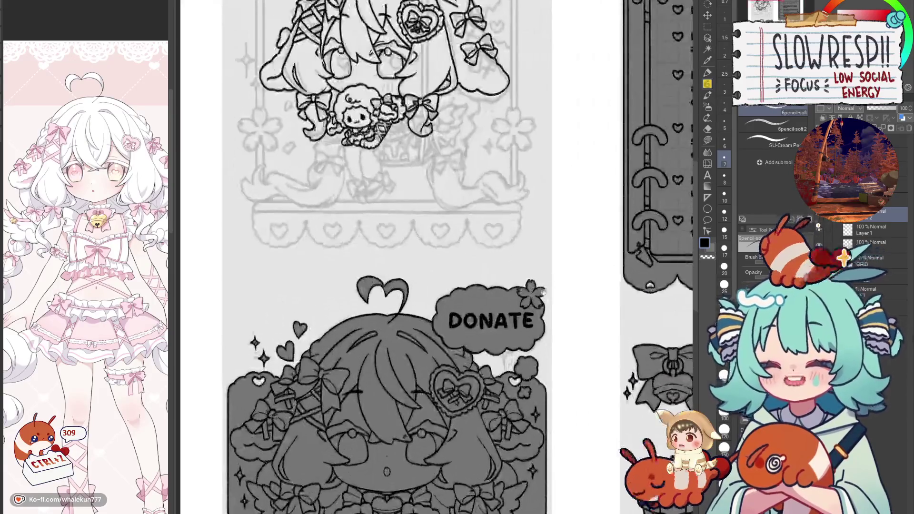
{"action": "key", "text": "h"}
{"action": "scroll", "coordinate": [526, 229], "scroll_direction": "down", "scroll_amount": 2}
{"action": "scroll", "coordinate": [526, 229], "scroll_direction": "up", "scroll_amount": 2}
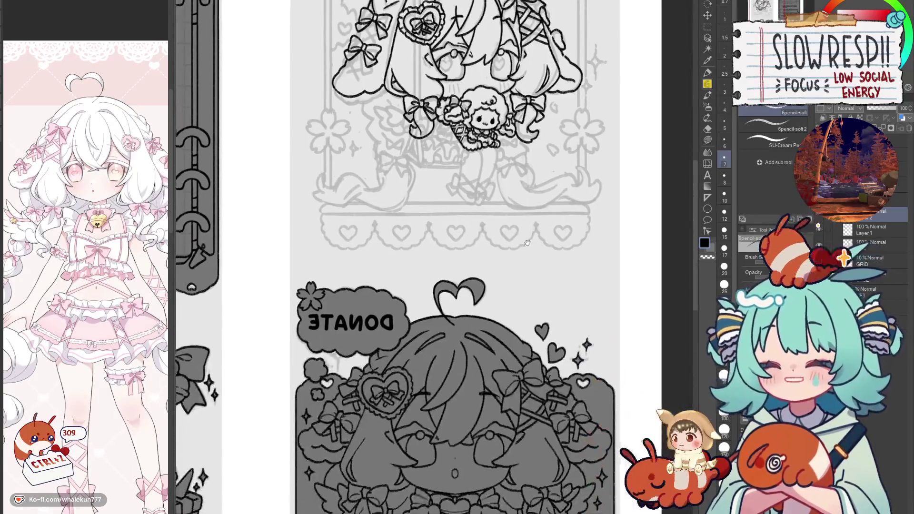
{"action": "scroll", "coordinate": [526, 229], "scroll_direction": "up", "scroll_amount": 1}
{"action": "scroll", "coordinate": [485, 285], "scroll_direction": "down", "scroll_amount": 2}
{"action": "scroll", "coordinate": [457, 333], "scroll_direction": "up", "scroll_amount": 1}
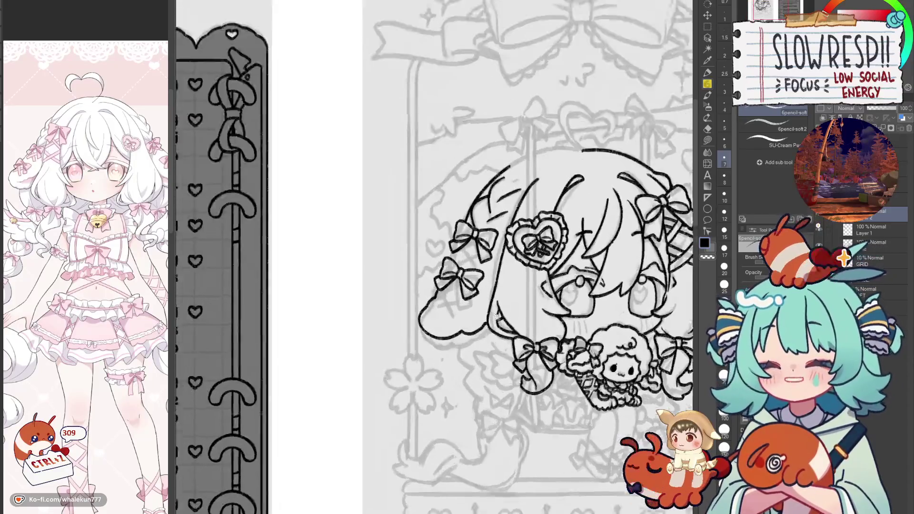
{"action": "scroll", "coordinate": [448, 348], "scroll_direction": "up", "scroll_amount": 2}
{"action": "scroll", "coordinate": [447, 348], "scroll_direction": "up", "scroll_amount": 1}
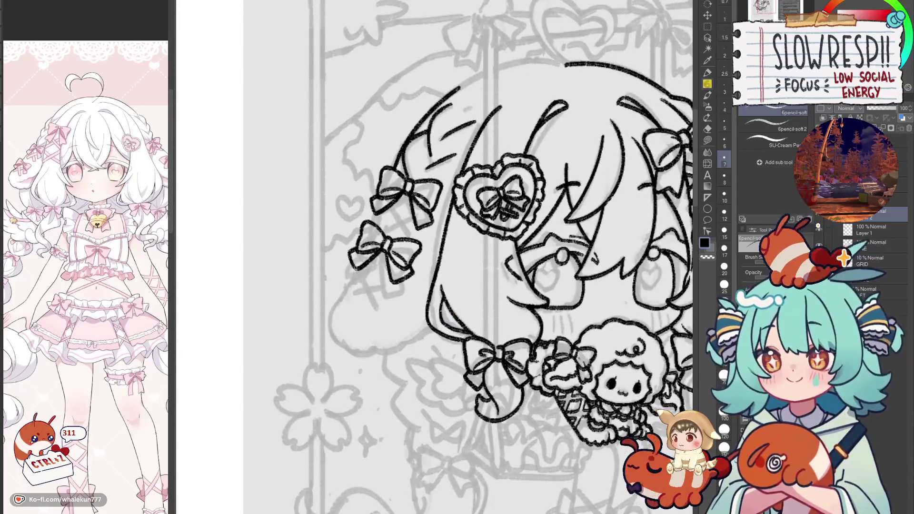
Step: Redraw the wider hair puff outline below the left bows and add a short inner crease
{"action": "mouse_move", "coordinate": [349, 276]}
{"action": "left_mouse_down"}
{"action": "mouse_move", "coordinate": [335, 291]}
{"action": "mouse_move", "coordinate": [338, 335]}
{"action": "mouse_move", "coordinate": [393, 337]}
{"action": "mouse_move", "coordinate": [445, 304]}
{"action": "left_mouse_up"}
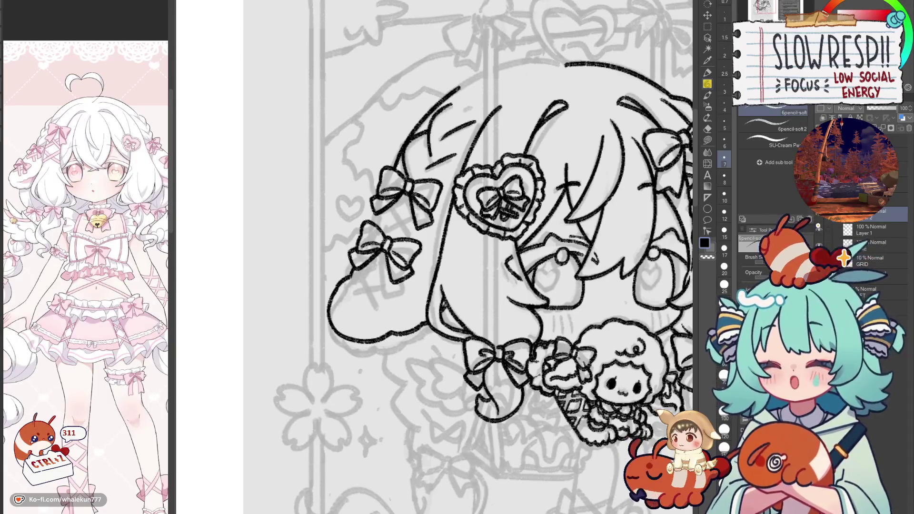
{"action": "left_click_drag", "start_coordinate": [352, 319], "coordinate": [433, 284]}
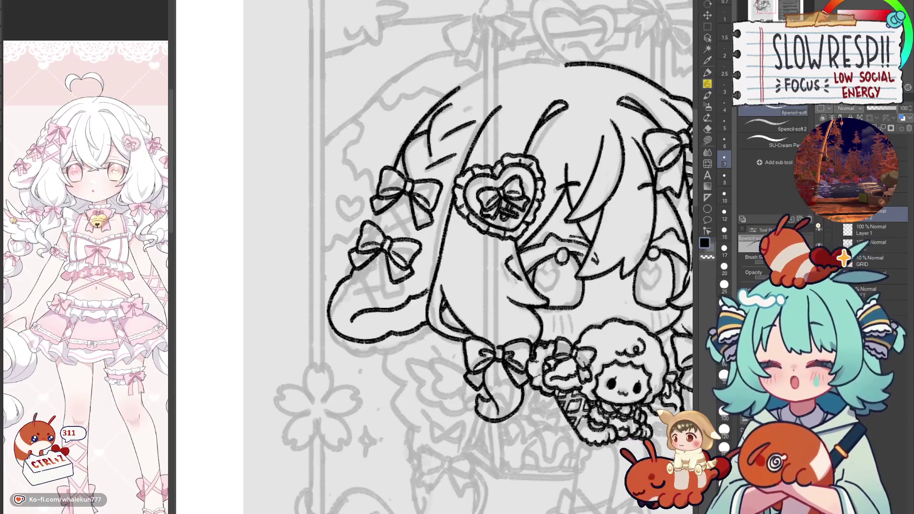
{"action": "key", "text": "h"}
{"action": "key", "text": "ctrl+0"}
{"action": "key", "text": "h"}
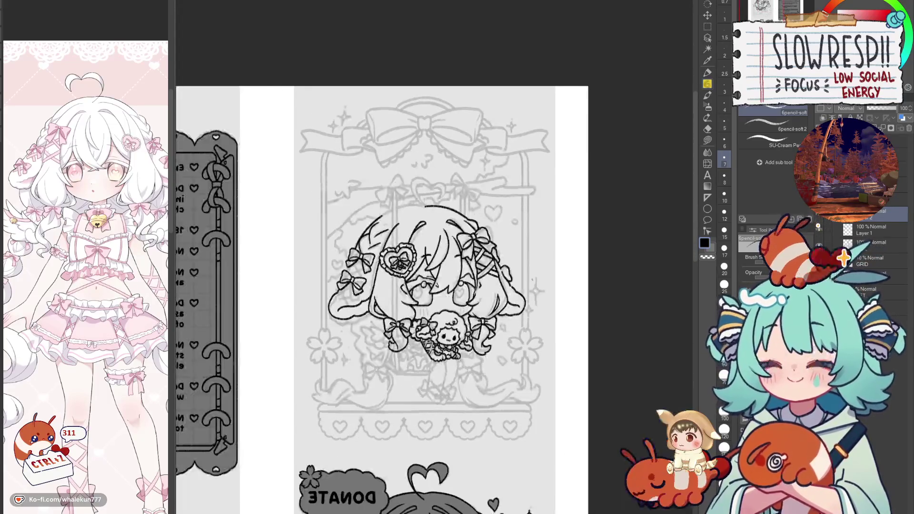
{"action": "key", "text": "h"}
{"action": "scroll", "coordinate": [447, 326], "scroll_direction": "up", "scroll_amount": 5}
Step: Draw ribbon tails under the upper left bow on the mirrored canvas, undoing stray strokes
{"action": "key", "text": "ctrl+z"}
{"action": "scroll", "coordinate": [448, 326], "scroll_direction": "right", "scroll_amount": 3}
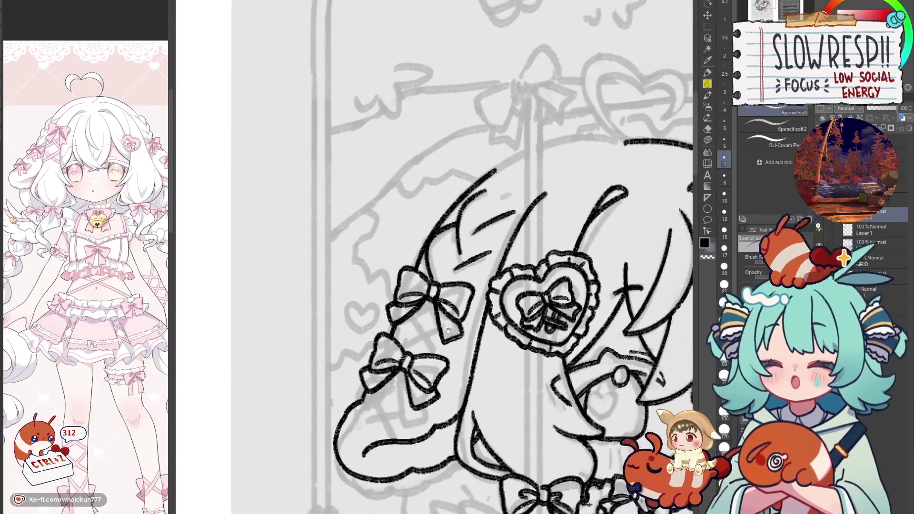
{"action": "key", "text": "h"}
{"action": "scroll", "coordinate": [464, 353], "scroll_direction": "right", "scroll_amount": 2}
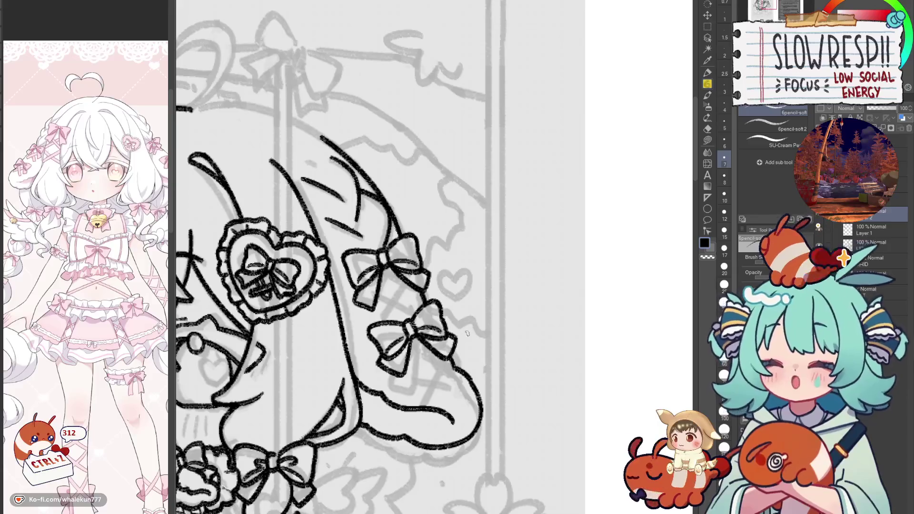
{"action": "mouse_move", "coordinate": [376, 287]}
{"action": "left_mouse_down"}
{"action": "mouse_move", "coordinate": [412, 307]}
{"action": "mouse_move", "coordinate": [409, 296]}
{"action": "left_mouse_up"}
{"action": "key", "text": "ctrl+z"}
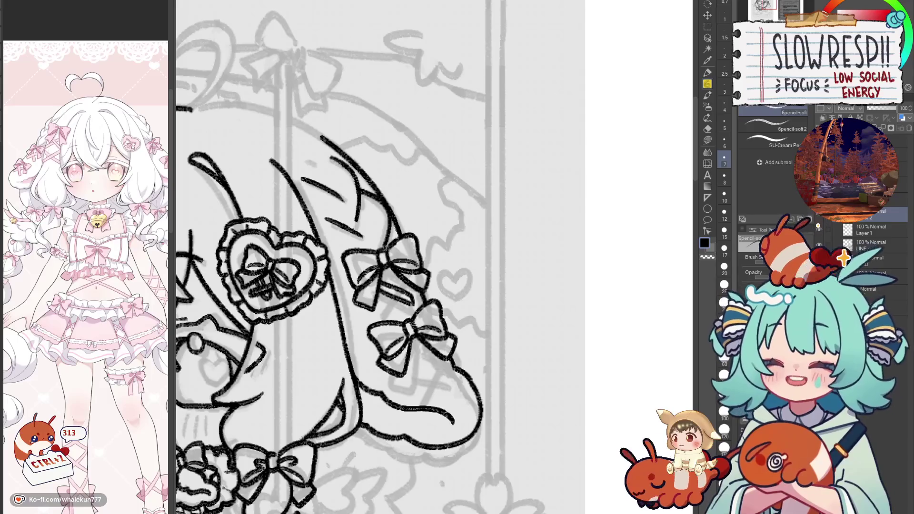
{"action": "key", "text": "ctrl+z"}
{"action": "key", "text": "ctrl+z"}
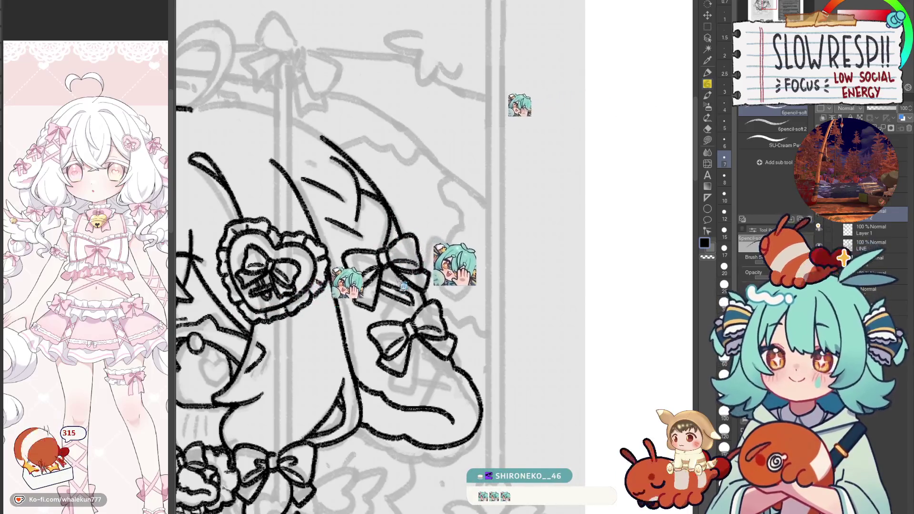
{"action": "key", "text": "ctrl+z"}
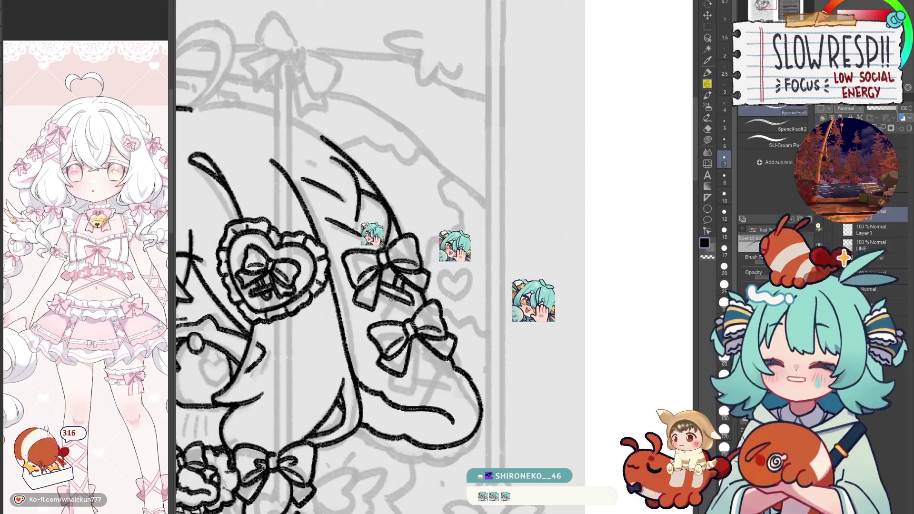
Step: Draw the crossed ribbon tail under the lower left bow, redrawing it once
{"action": "mouse_move", "coordinate": [445, 358]}
{"action": "left_mouse_down"}
{"action": "mouse_move", "coordinate": [440, 320]}
{"action": "mouse_move", "coordinate": [452, 322]}
{"action": "left_mouse_up"}
{"action": "left_click_drag", "start_coordinate": [119, 460], "coordinate": [97, 463]}
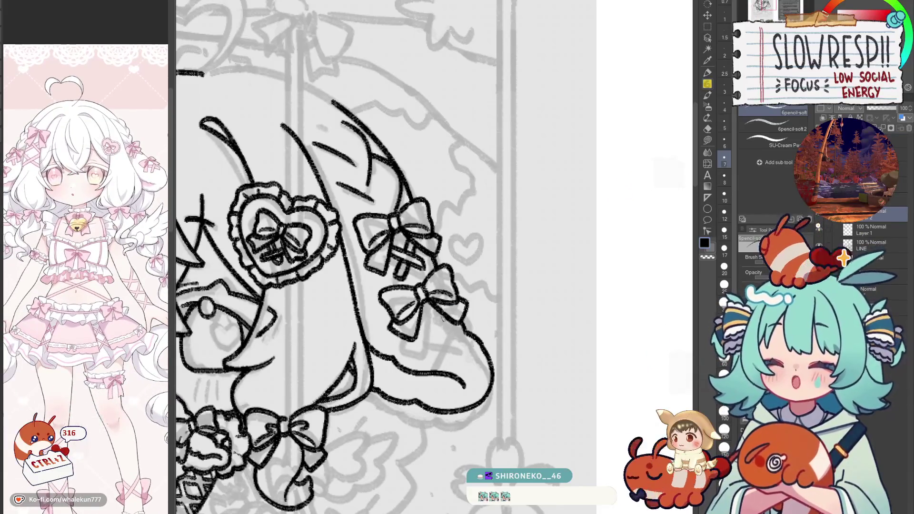
{"action": "left_click_drag", "start_coordinate": [441, 314], "coordinate": [425, 350]}
{"action": "key", "text": "ctrl+z"}
{"action": "mouse_move", "coordinate": [439, 311]}
{"action": "left_mouse_down"}
{"action": "mouse_move", "coordinate": [425, 345]}
{"action": "mouse_move", "coordinate": [457, 305]}
{"action": "mouse_move", "coordinate": [410, 300]}
{"action": "mouse_move", "coordinate": [415, 308]}
{"action": "mouse_move", "coordinate": [385, 317]}
{"action": "left_mouse_up"}
{"action": "key", "text": "h"}
{"action": "key", "text": "h"}
{"action": "scroll", "coordinate": [485, 334], "scroll_direction": "down", "scroll_amount": 5}
{"action": "scroll", "coordinate": [485, 334], "scroll_direction": "up", "scroll_amount": 1}
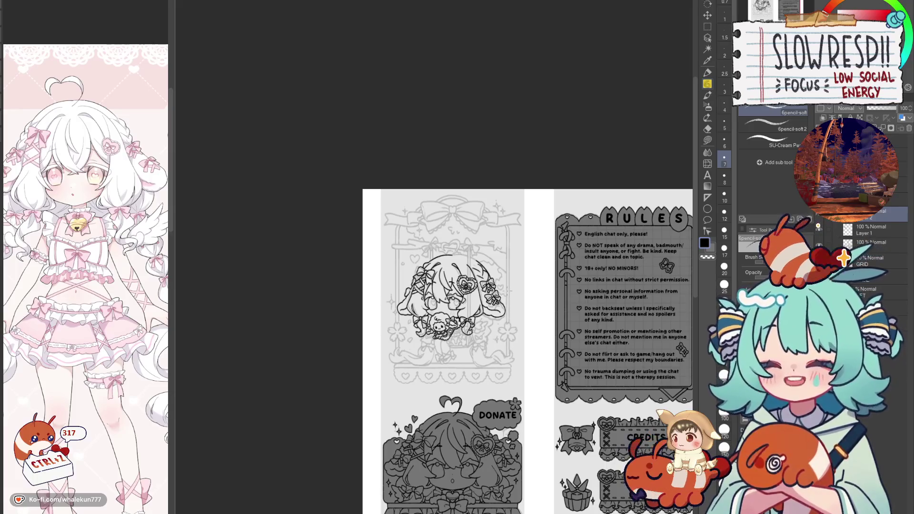
{"action": "key", "text": "h"}
{"action": "key", "text": "h"}
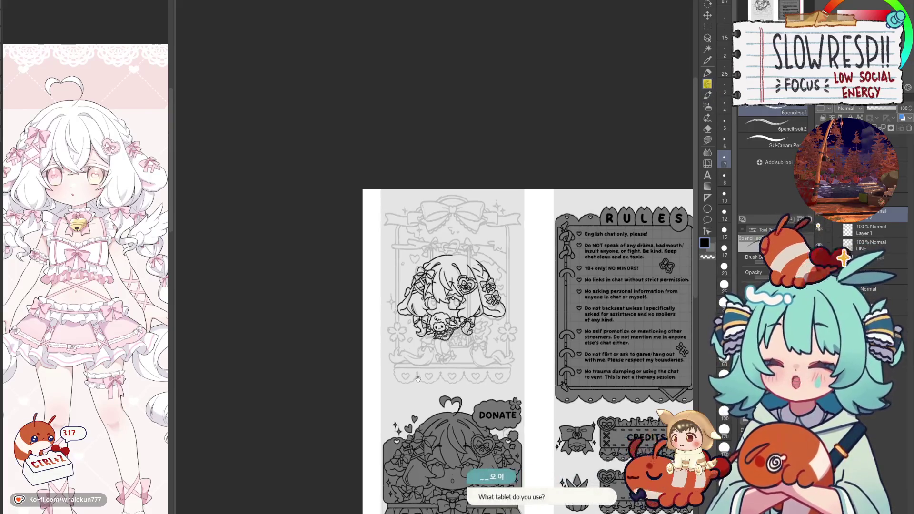
{"action": "scroll", "coordinate": [445, 235], "scroll_direction": "down", "scroll_amount": 3}
{"action": "scroll", "coordinate": [445, 236], "scroll_direction": "up", "scroll_amount": 3}
{"action": "scroll", "coordinate": [445, 235], "scroll_direction": "up", "scroll_amount": 2}
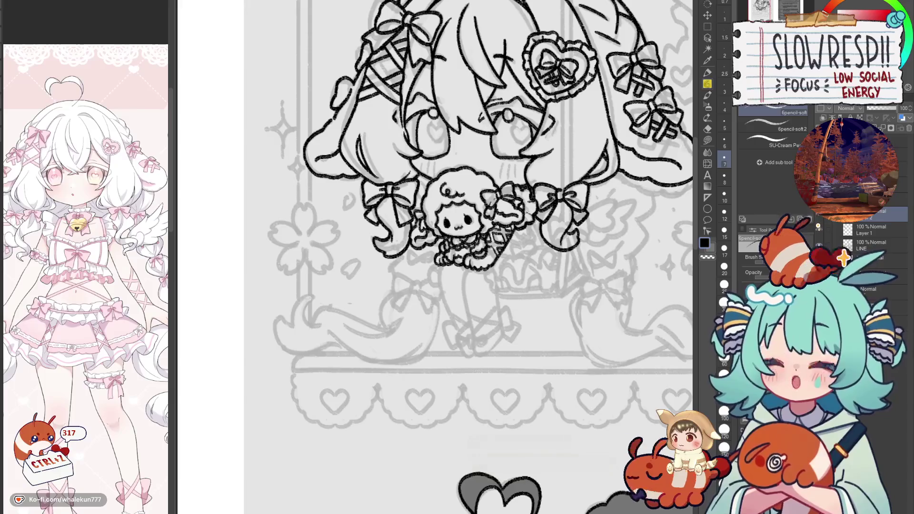
Step: Ink a long stroke joining the girl's hair outline, retrying it twice until it fits
{"action": "scroll", "coordinate": [469, 257], "scroll_direction": "up", "scroll_amount": 5}
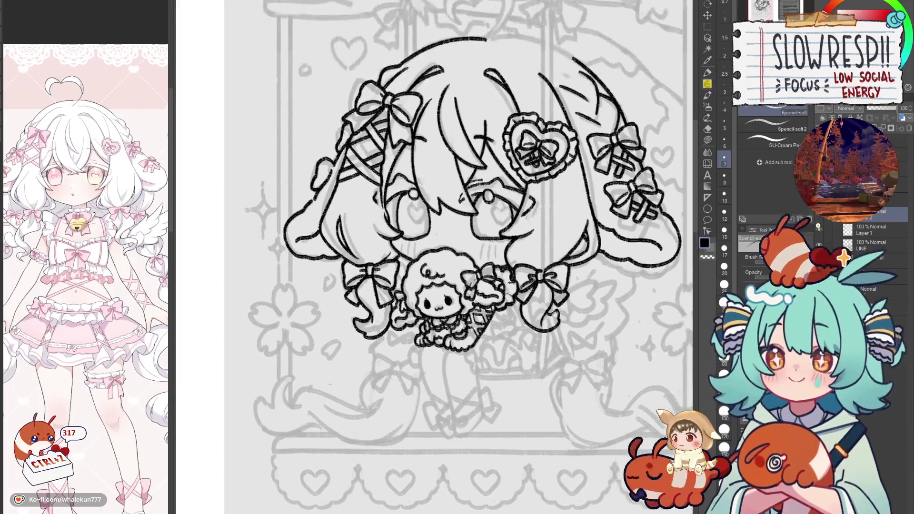
{"action": "scroll", "coordinate": [457, 257], "scroll_direction": "down", "scroll_amount": 5}
{"action": "scroll", "coordinate": [457, 257], "scroll_direction": "left", "scroll_amount": 5}
{"action": "scroll", "coordinate": [457, 257], "scroll_direction": "right", "scroll_amount": 5}
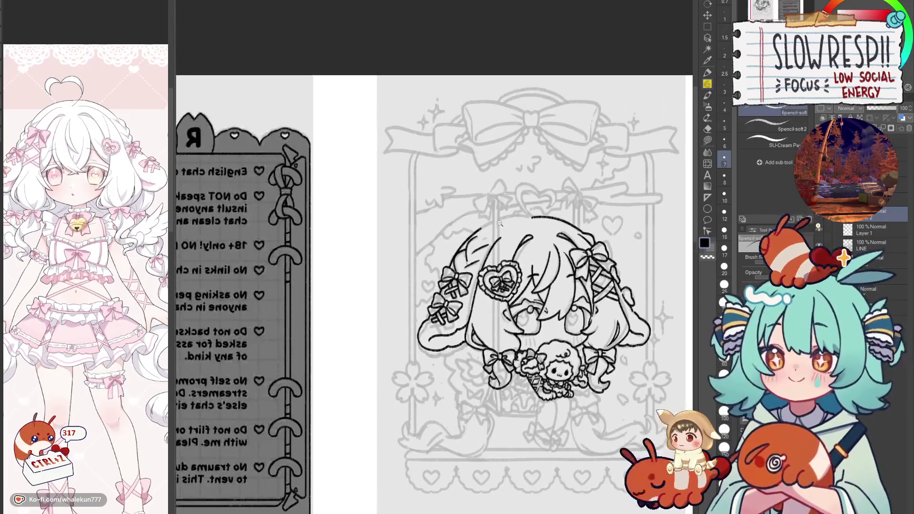
{"action": "scroll", "coordinate": [457, 257], "scroll_direction": "up", "scroll_amount": 8}
{"action": "left_click_drag", "start_coordinate": [480, 220], "coordinate": [535, 201]}
{"action": "key", "text": "ctrl+z"}
{"action": "mouse_move", "coordinate": [456, 232]}
{"action": "left_mouse_down"}
{"action": "mouse_move", "coordinate": [518, 208]}
{"action": "mouse_move", "coordinate": [568, 209]}
{"action": "left_mouse_up"}
{"action": "key", "text": "ctrl+z"}
{"action": "mouse_move", "coordinate": [448, 241]}
{"action": "left_mouse_down"}
{"action": "mouse_move", "coordinate": [530, 204]}
{"action": "mouse_move", "coordinate": [569, 208]}
{"action": "left_mouse_up"}
{"action": "scroll", "coordinate": [556, 272], "scroll_direction": "down", "scroll_amount": 3}
{"action": "scroll", "coordinate": [556, 272], "scroll_direction": "down", "scroll_amount": 3}
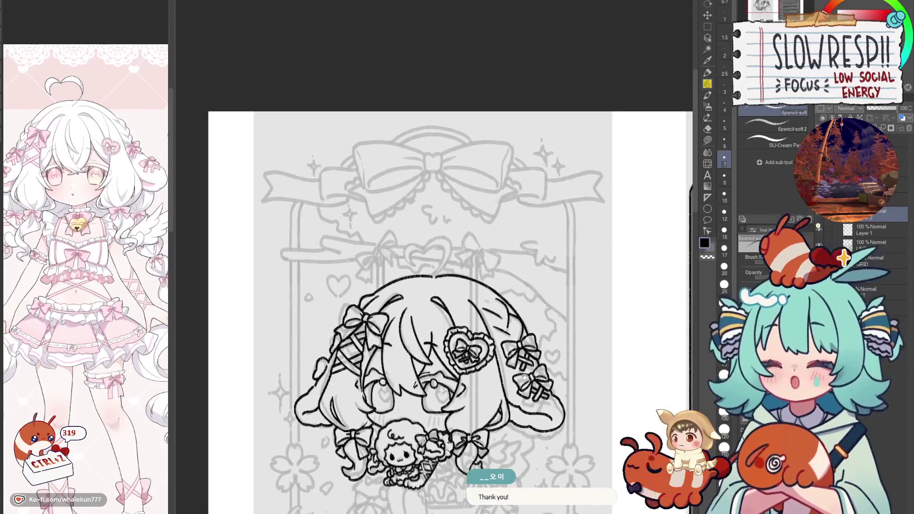